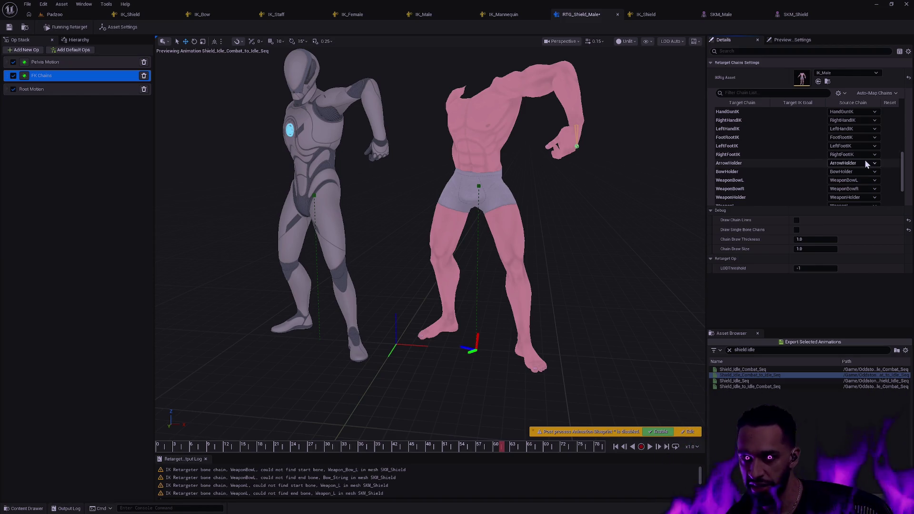
Set the Shield chain's FK Translation Mode to Absolute.
scroll(902, 181, "down", 3)
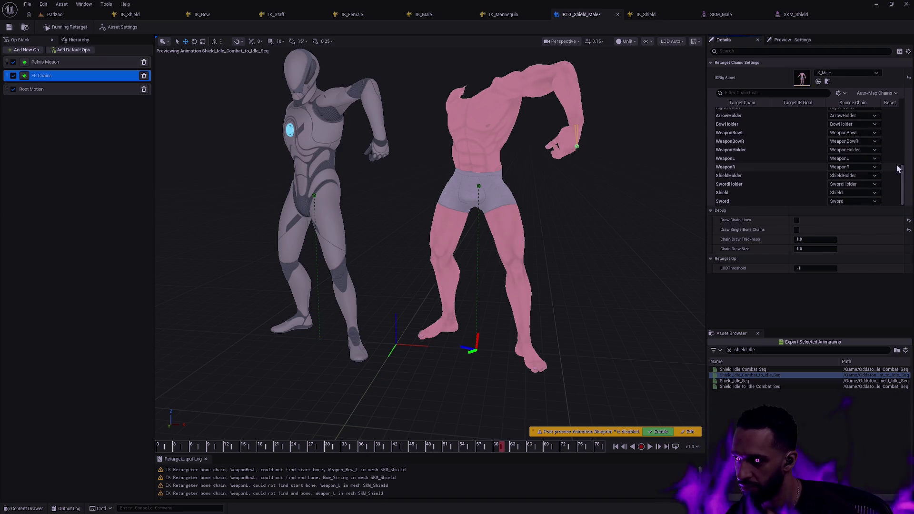
scroll(903, 181, "up", 1)
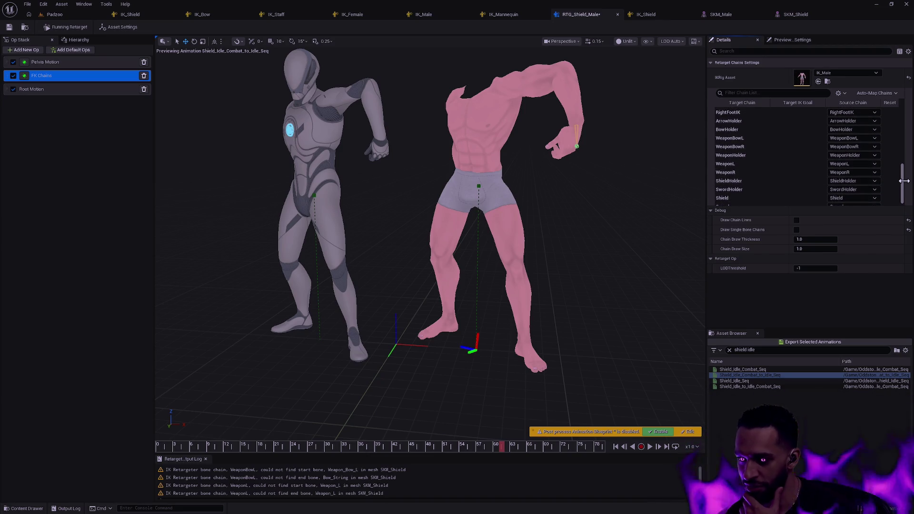
scroll(904, 181, "down", 1)
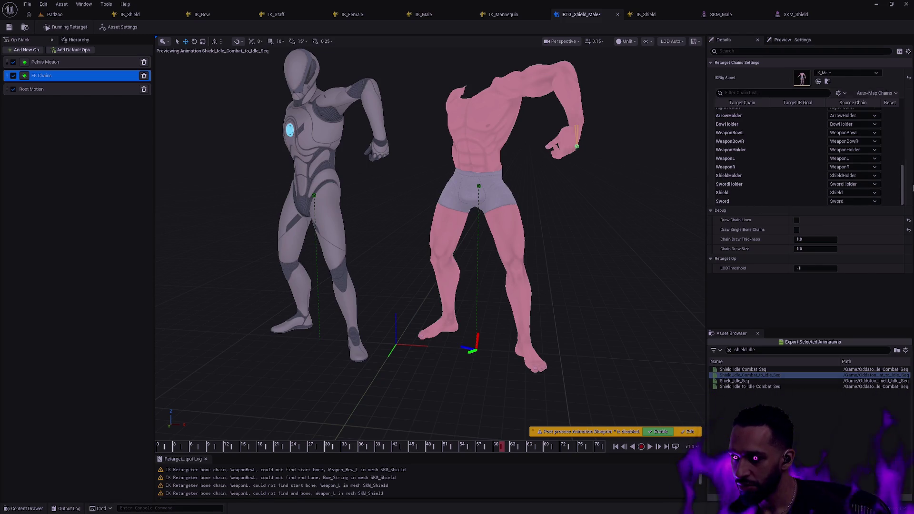
mouse_move(902, 184)
left_mouse_down()
mouse_move(904, 164)
mouse_move(904, 202)
left_mouse_up()
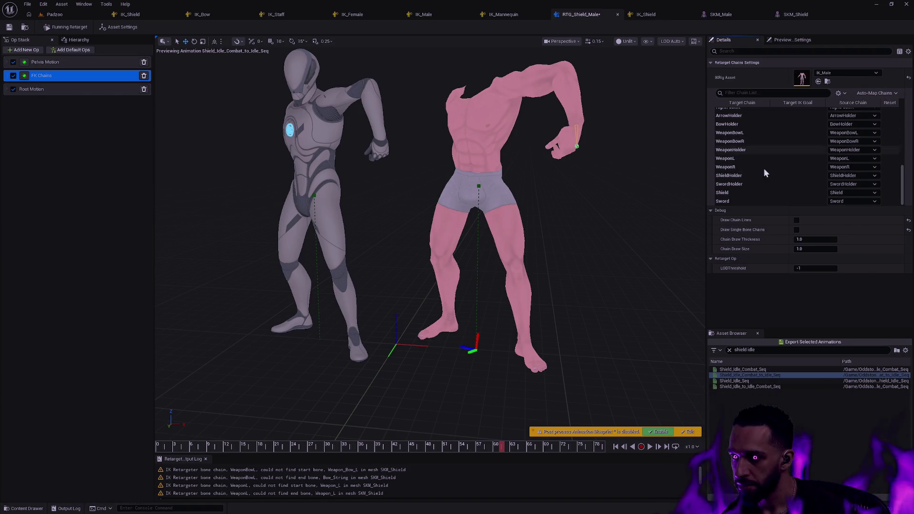
left_click(755, 193)
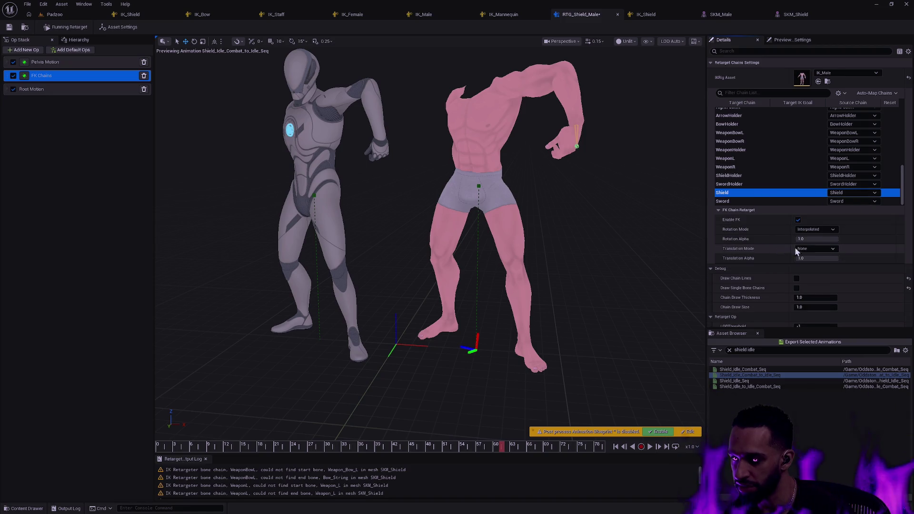
left_click(815, 249)
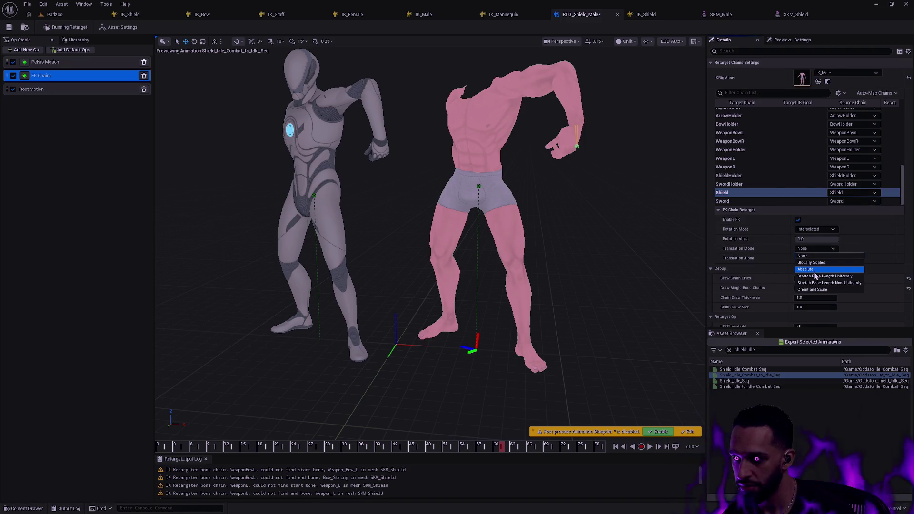
left_click(813, 271)
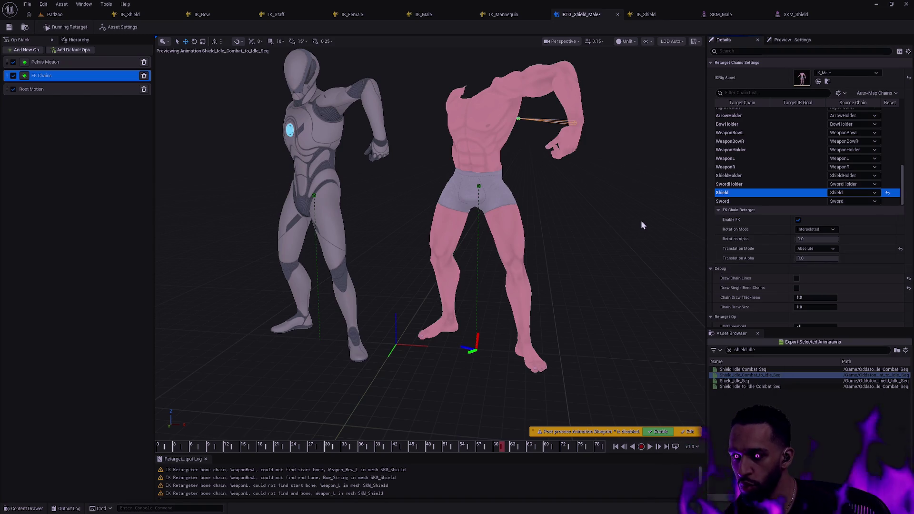
Orbit to look down on both characters and scrub back to around frame 36.
scroll(641, 221, "up", 3)
mouse_move(641, 221)
left_mouse_down()
mouse_move(641, 191)
mouse_move(609, 238)
mouse_move(598, 326)
left_mouse_up()
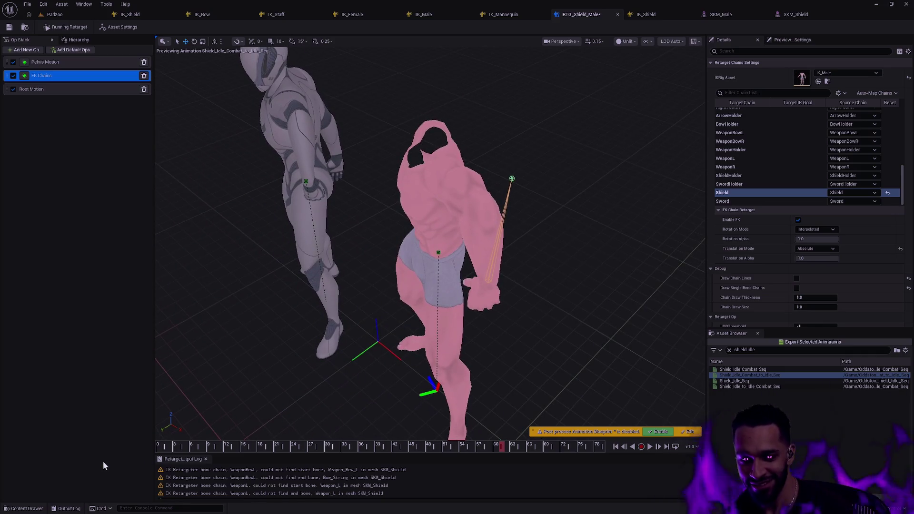
left_click_drag(174, 450, 588, 445)
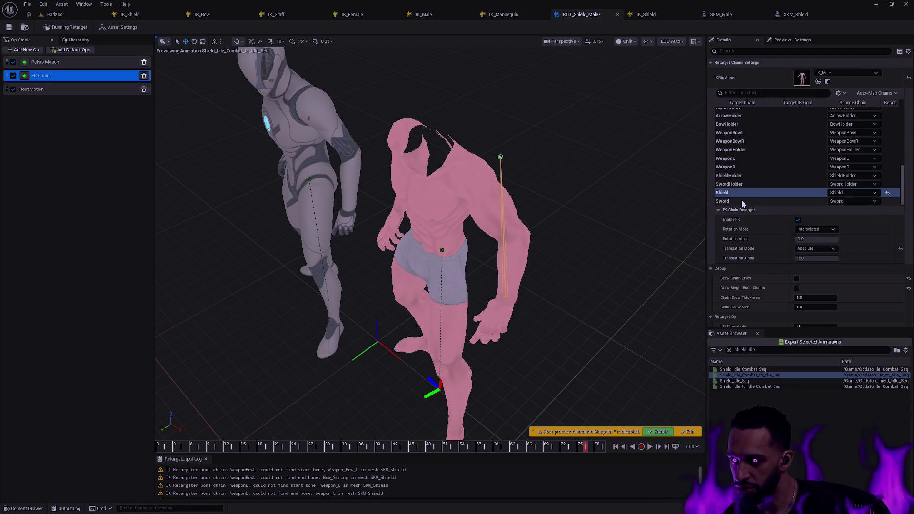
Set the Sword and SwordHolder chains' translation mode to Absolute.
left_click(758, 186)
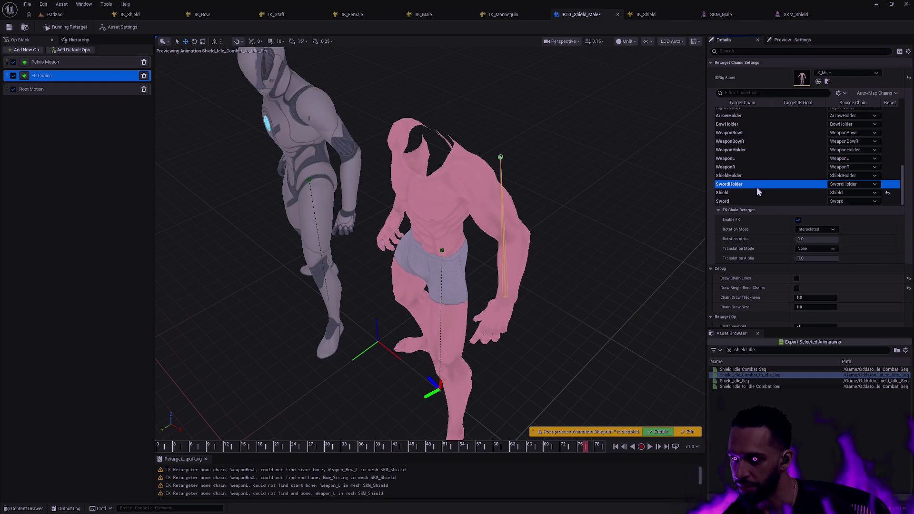
left_click(756, 192)
left_click(773, 200)
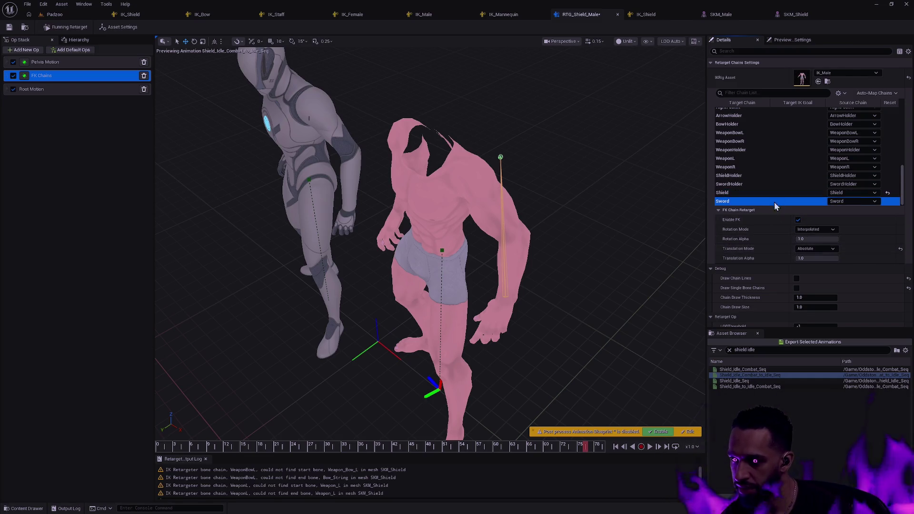
left_click(772, 250)
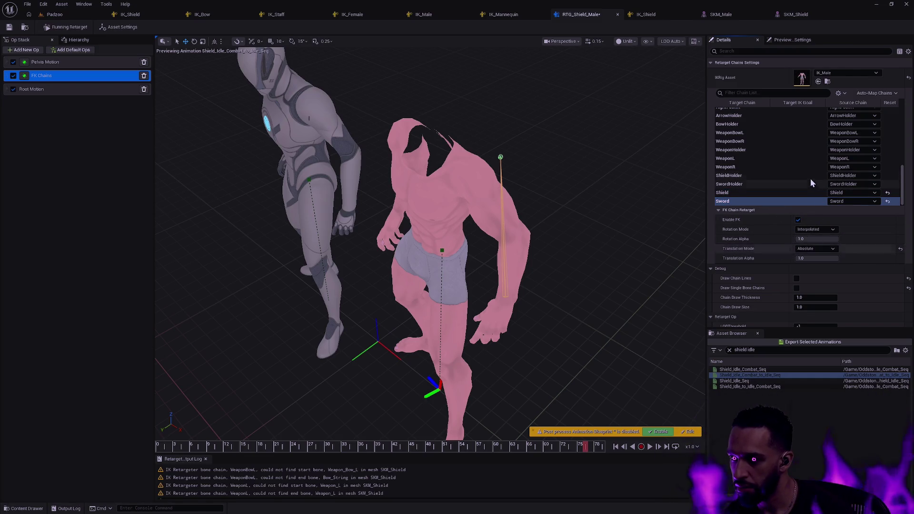
left_click(753, 184)
key("Up")
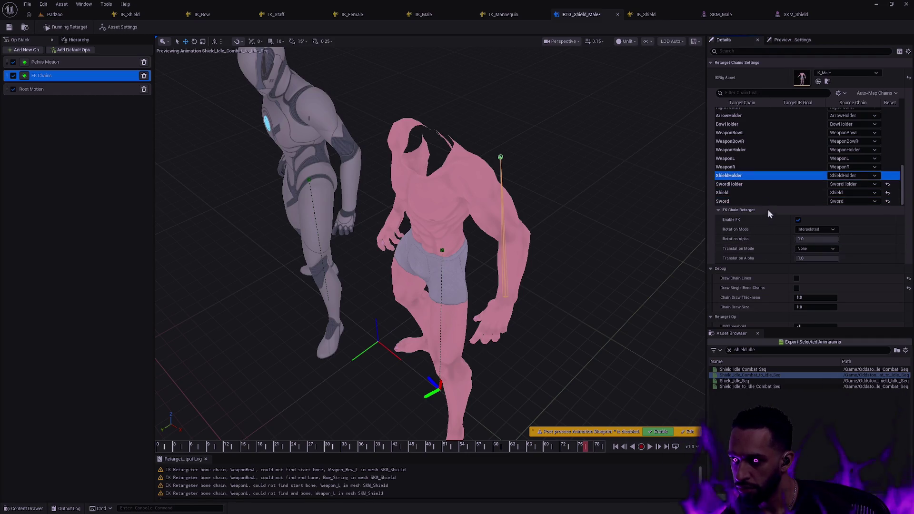
Set WeaponR, WeaponHolder and WeaponBowR chains' translation mode to Absolute.
left_click(748, 165)
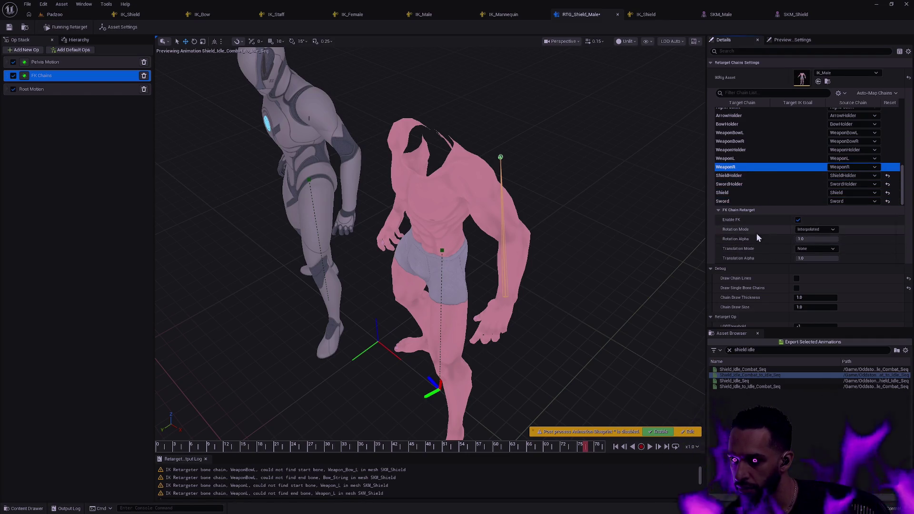
left_click(753, 250)
left_click(737, 157)
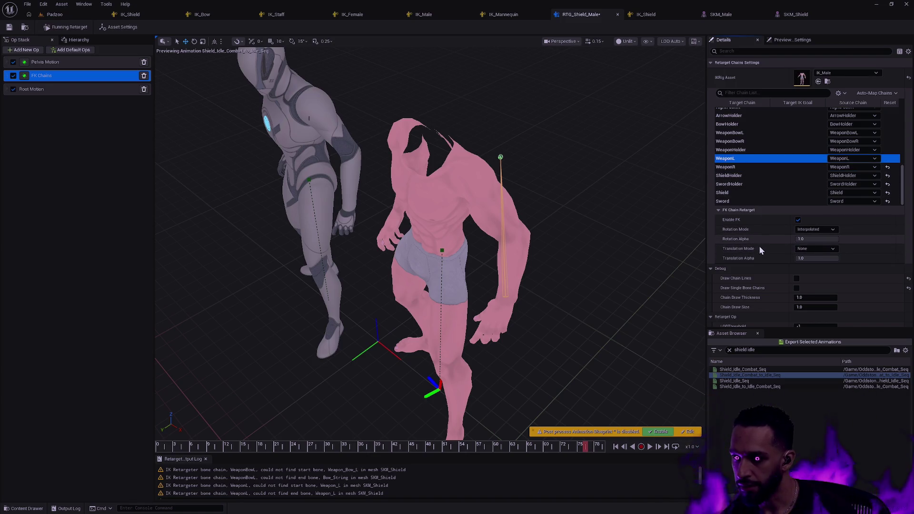
left_click(753, 150)
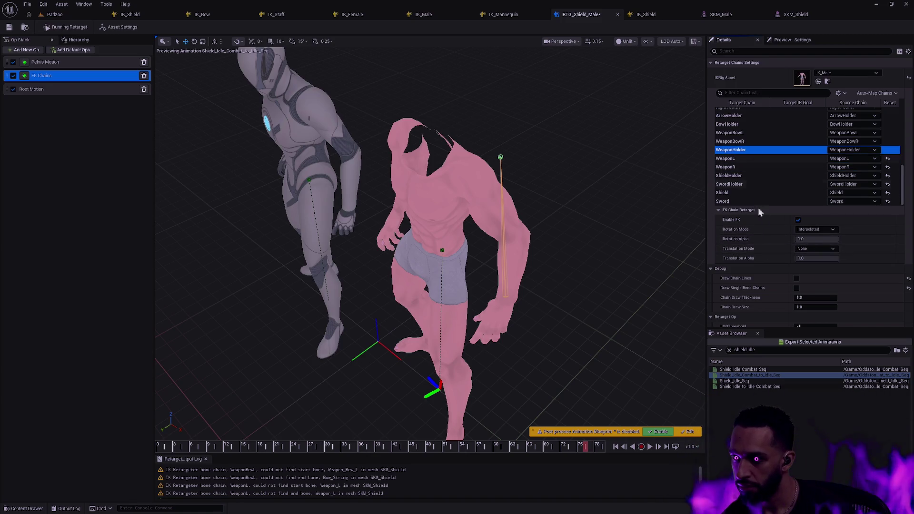
left_click(762, 249, "shift")
left_click(733, 141)
left_click(771, 248, "shift")
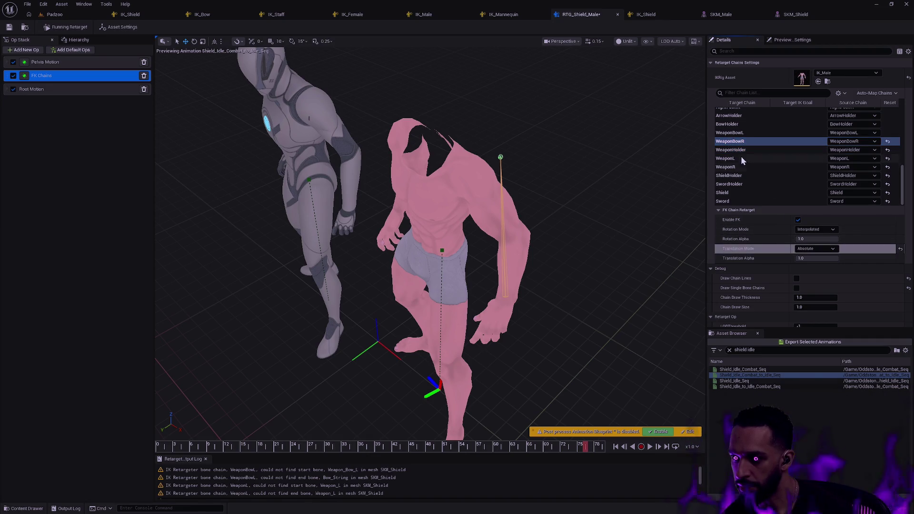
Set WeaponBowL, BowHolder and ArrowHolder chains' translation mode to Absolute.
left_click(744, 133)
left_click(764, 250, "shift")
left_click(766, 124)
left_click(775, 249, "shift")
scroll(798, 160, "up", 2)
left_click(762, 150)
left_click(771, 250, "shift")
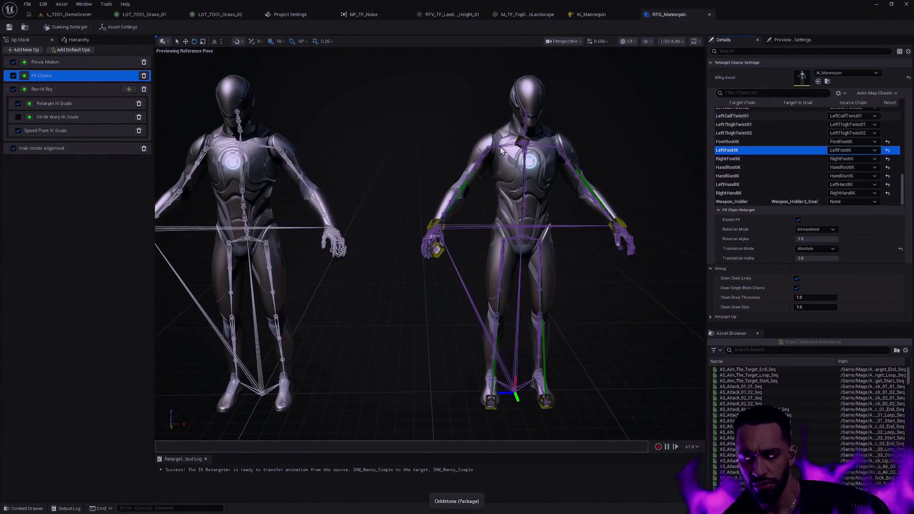
Select the mannequin's weapon-holder goal and confirm Weapon_Holder's FK source chain stays None.
left_click_drag(471, 136, 471, 190)
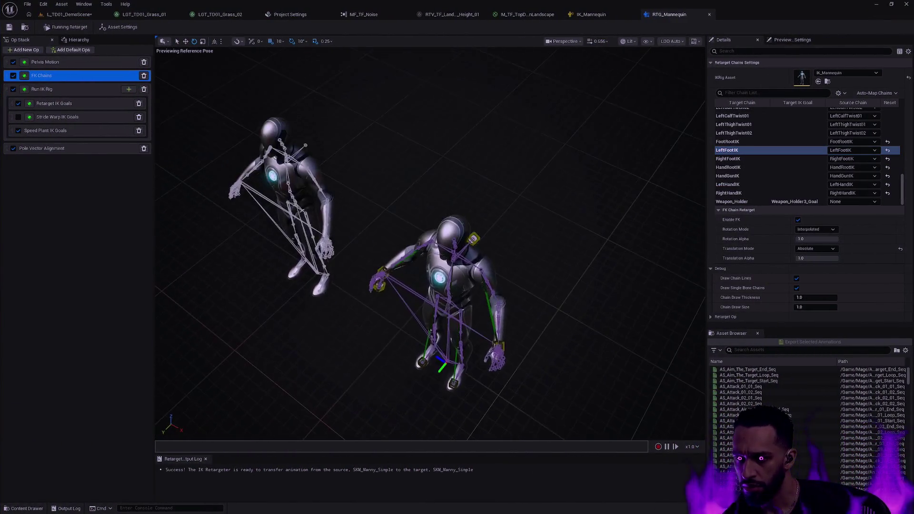
left_click_drag(529, 252, 516, 207)
left_click(488, 212)
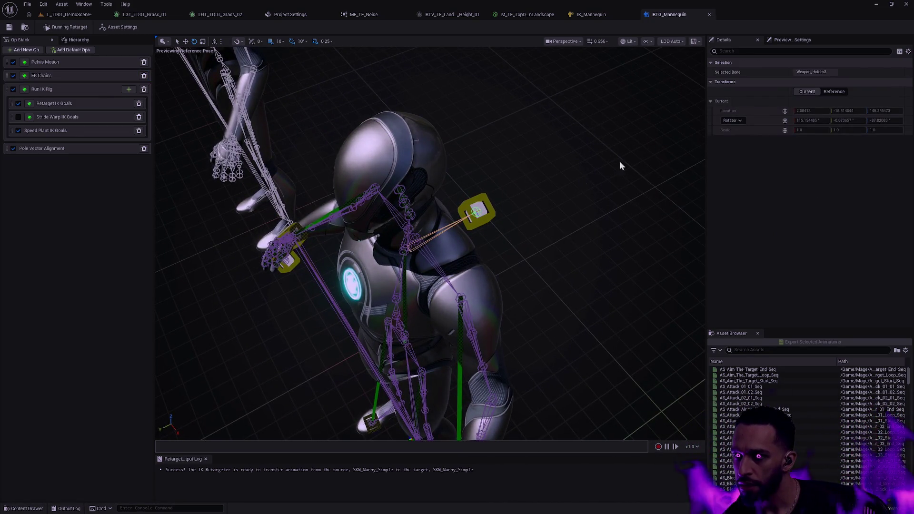
left_click(54, 80)
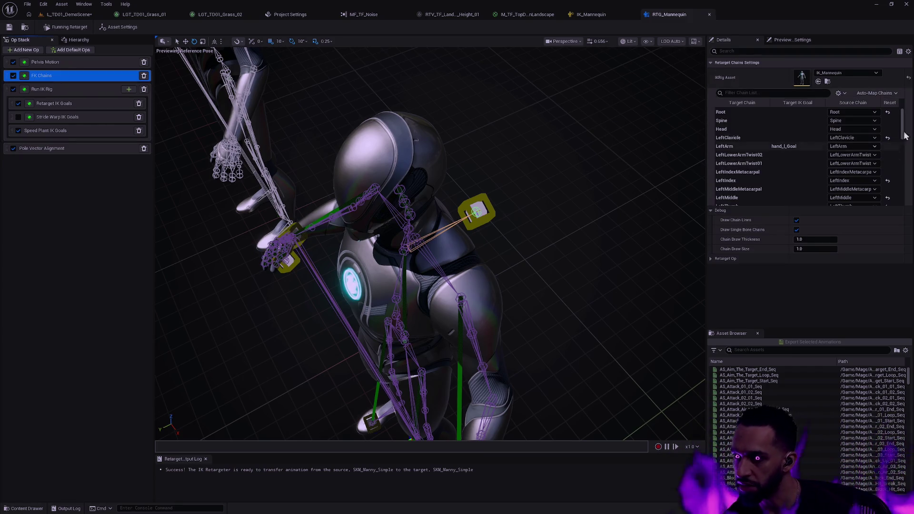
left_click_drag(904, 128, 904, 195)
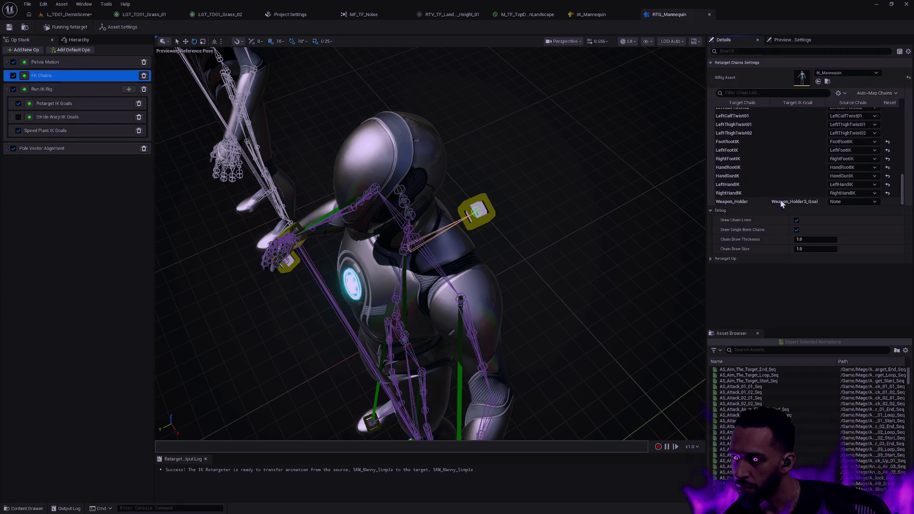
left_click(849, 202)
left_click(799, 278)
left_click(752, 201)
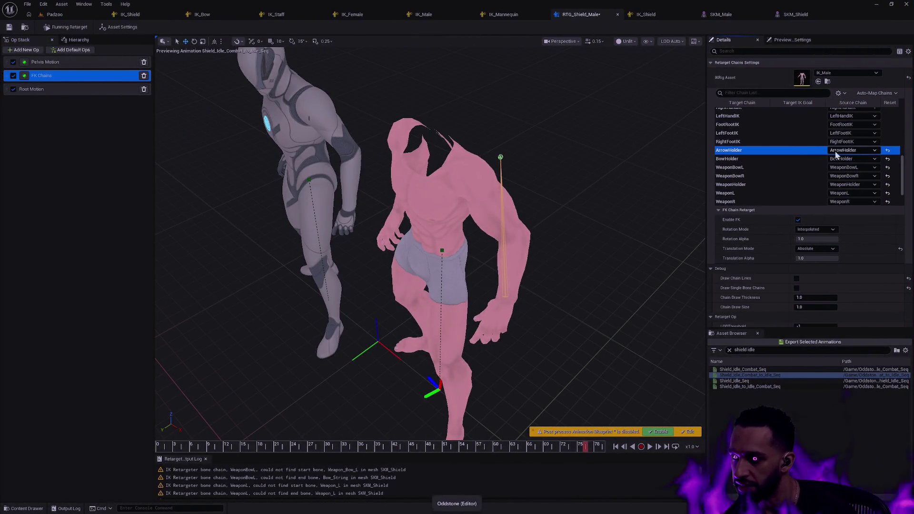
Deselect the ArrowHolder chain and bring up the desktop overview.
left_click(888, 151)
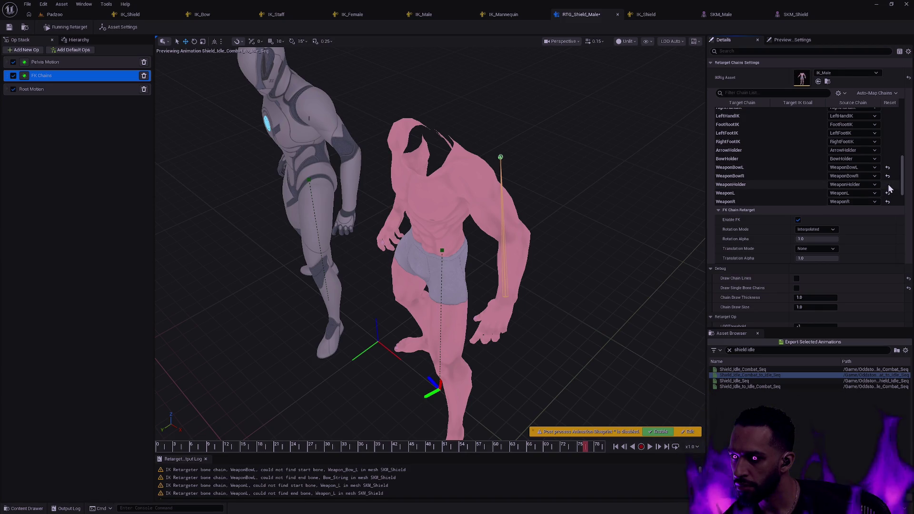
left_click_drag(905, 182, 905, 173)
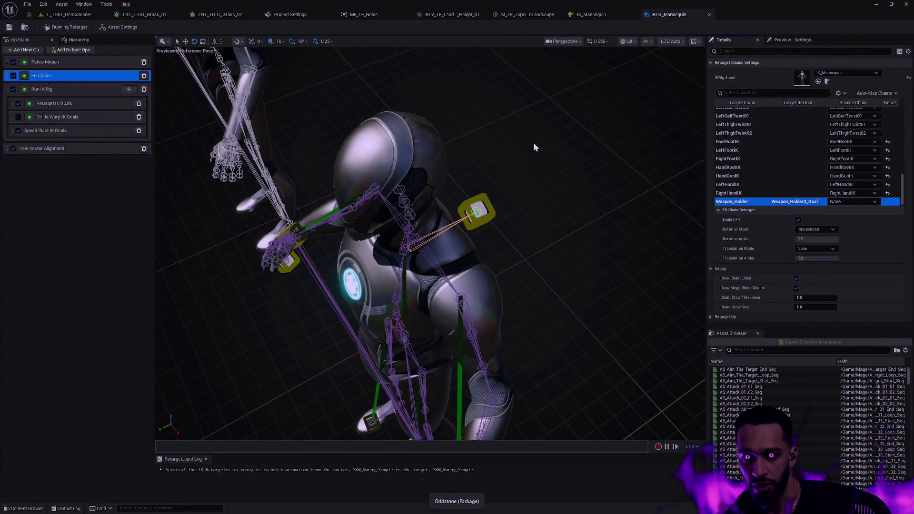
key("ctrl+super+Left")
key("super+Tab")
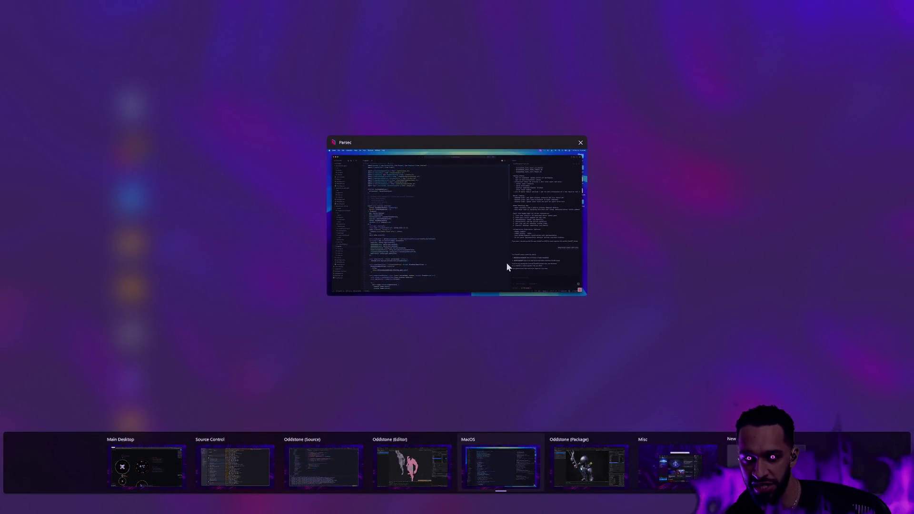
Switch to the Oddstone (Package) desktop from the desktop overview.
left_click(506, 475)
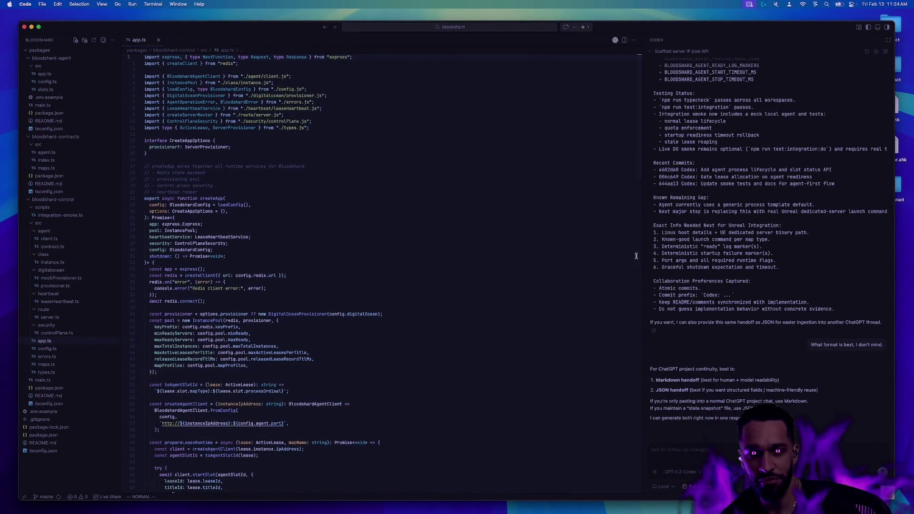
key("super+Tab")
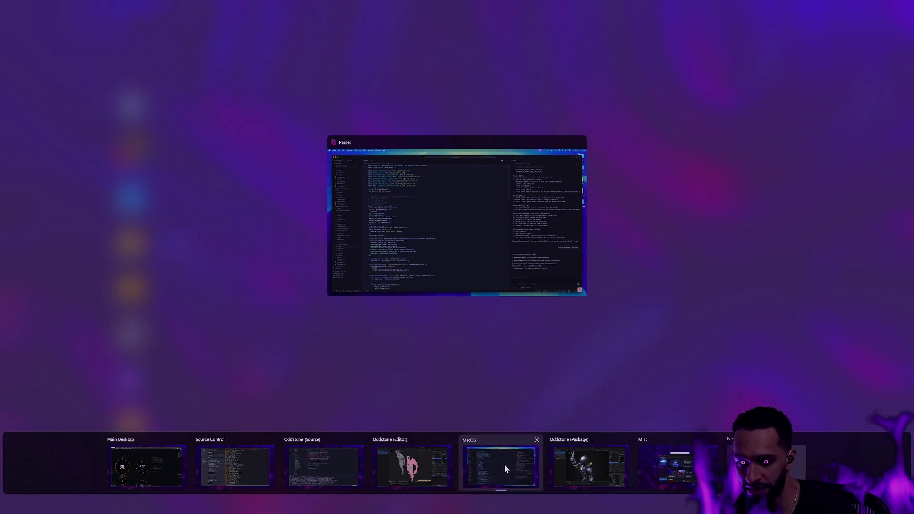
left_click(506, 472)
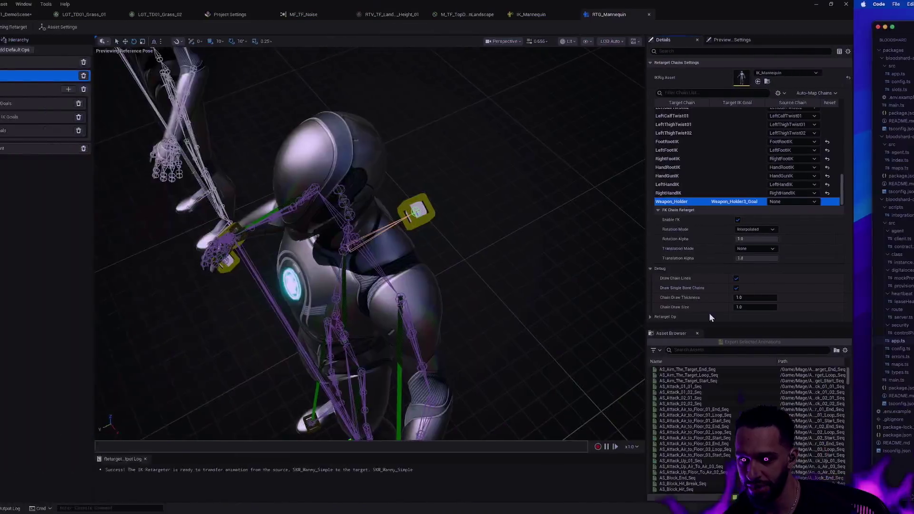
Check the mannequin's RightFootIK translation mode, then select HandRootIK in RTG_Shield_Male.
left_click(760, 161)
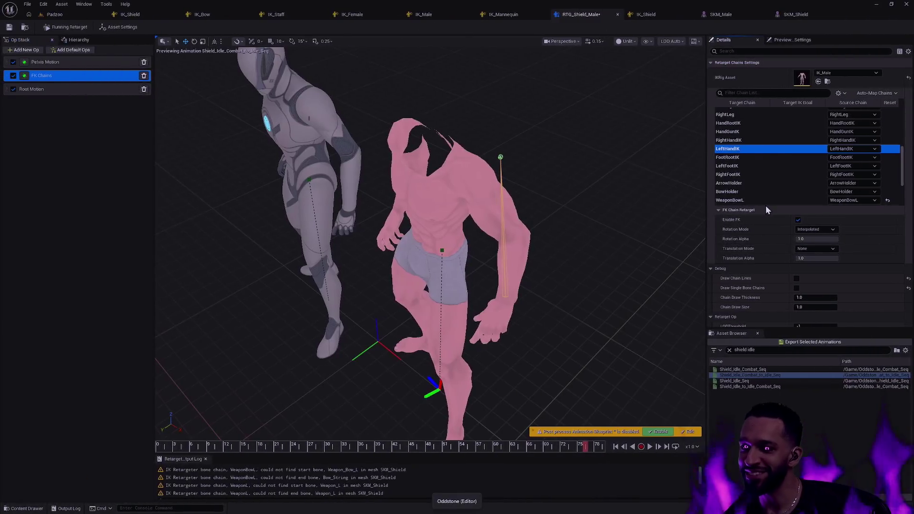
left_click(750, 140)
left_click(752, 127)
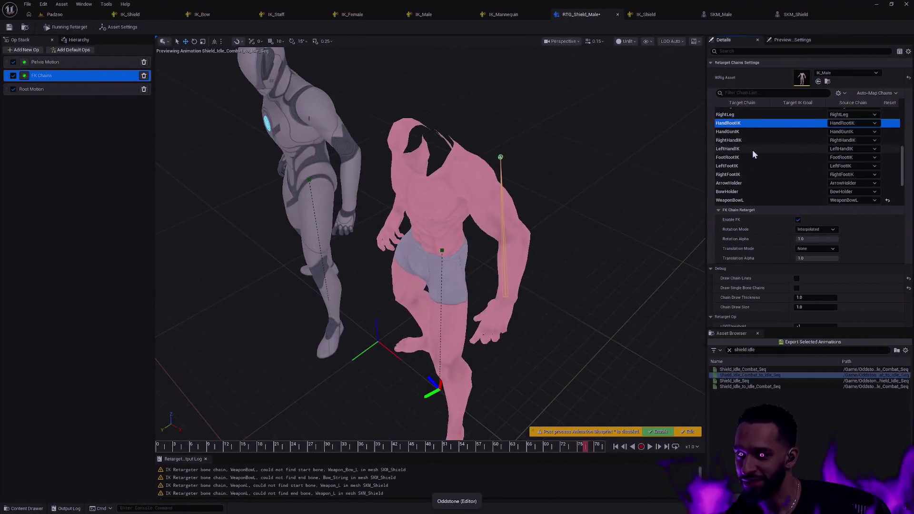
scroll(762, 154, "up", 1)
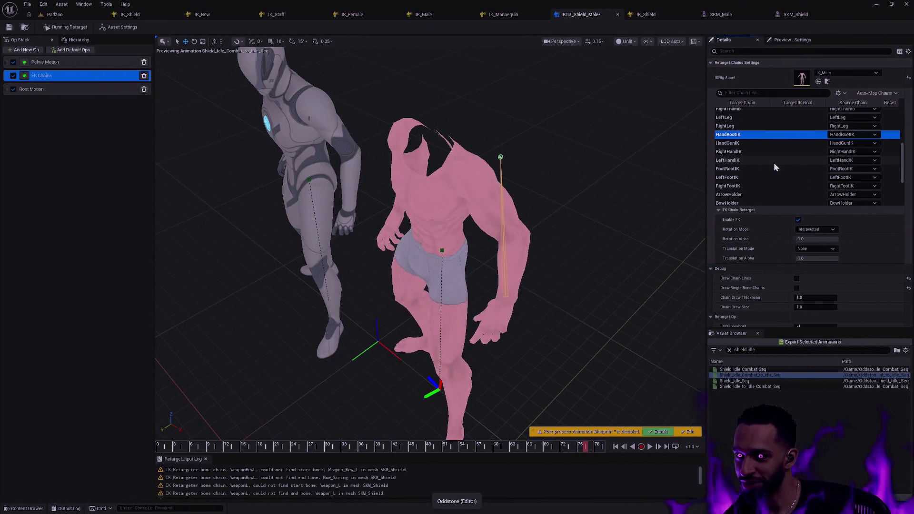
Paste Absolute translation mode into HandRootIK, HandGunIK, RightHandIK and LeftHandIK.
left_click(753, 250, "shift")
left_click(745, 144)
left_click(769, 249, "shift")
left_click(748, 151)
left_click(759, 248, "shift")
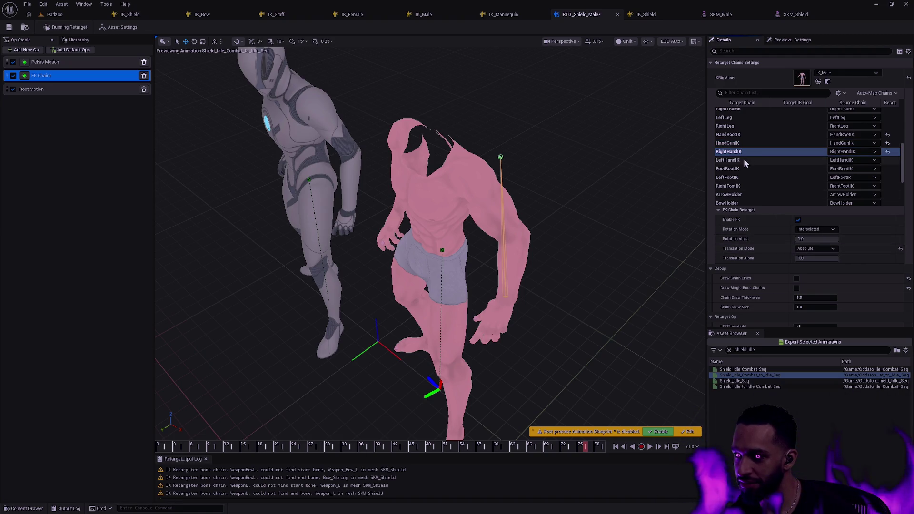
left_click(743, 160)
left_click(756, 249, "shift")
Paste Absolute translation mode into FootRootIK, LeftFootIK and RightFootIK.
left_click(750, 169)
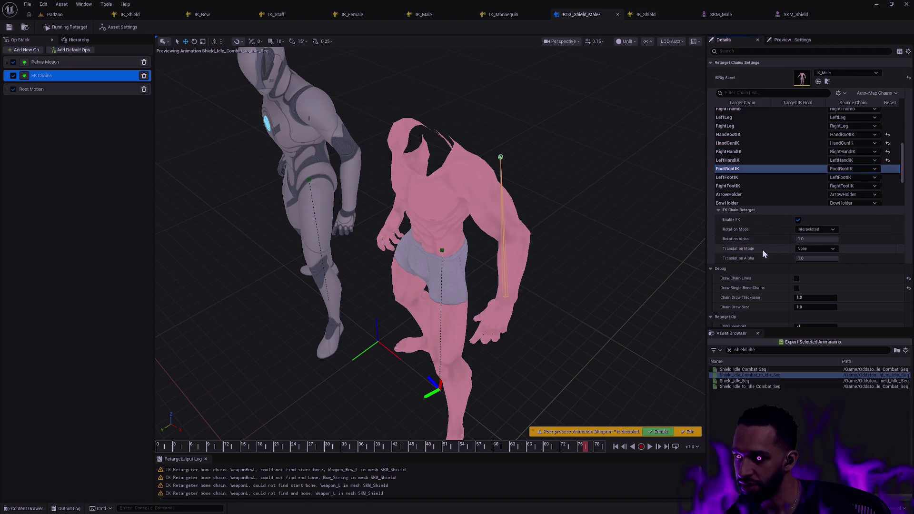
left_click(762, 248, "shift")
left_click(752, 177)
left_click(762, 249, "shift")
left_click(764, 185)
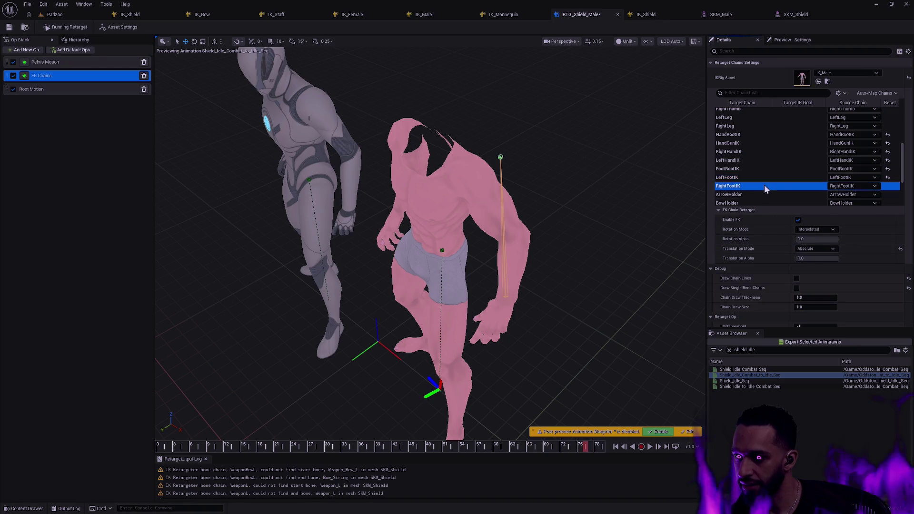
left_click(763, 250, "shift")
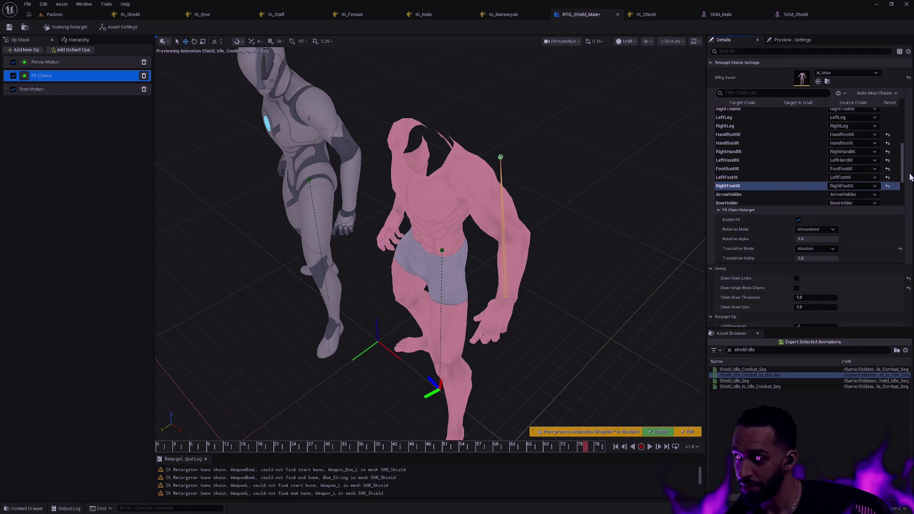
scroll(902, 177, "down", 5)
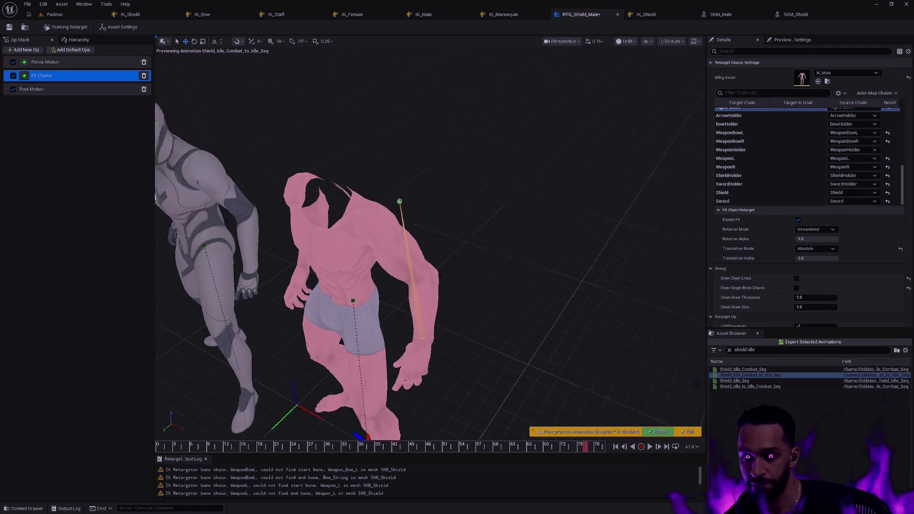
Show the viewport bones as All Hierarchy for both skeletons.
left_click(584, 275)
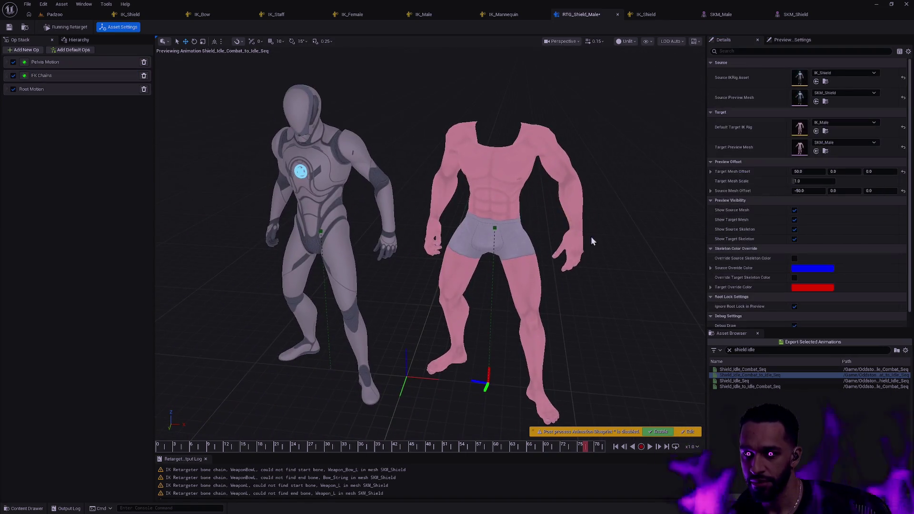
left_click(669, 41)
left_click(627, 41)
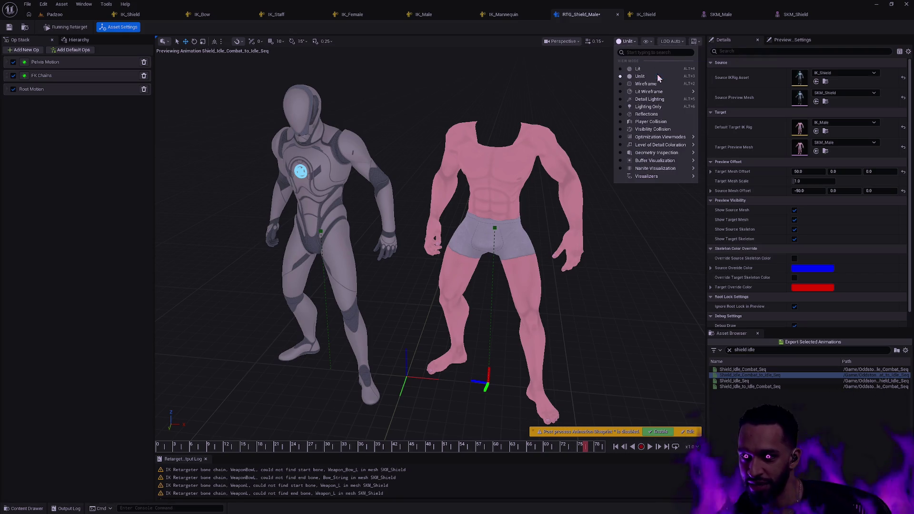
left_click(645, 41)
mouse_move(696, 86)
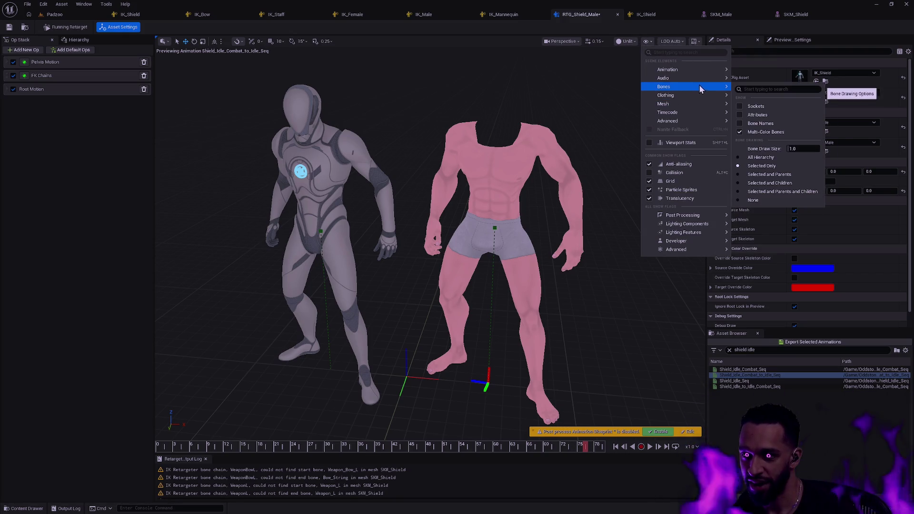
left_click(763, 159)
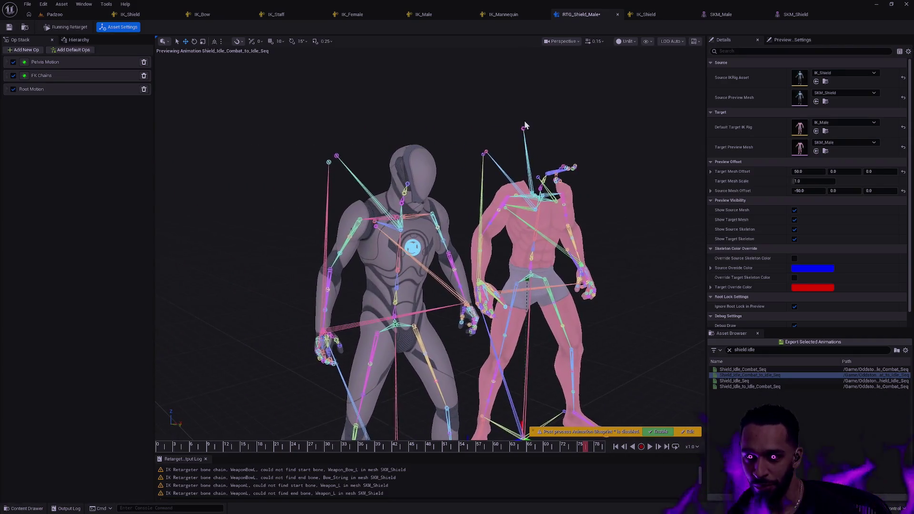
Select the Sword bone from the side view and scrub back to frame 42.
left_click(528, 129)
left_click_drag(549, 142, 410, 141)
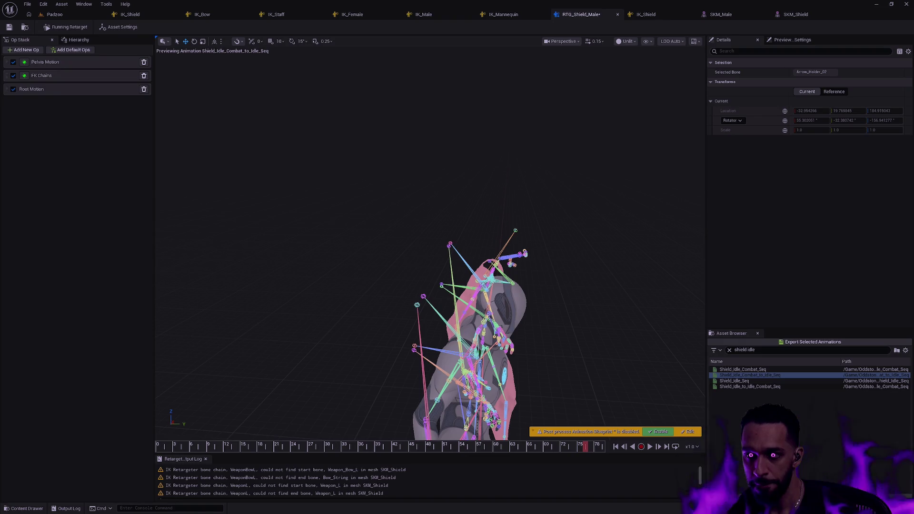
mouse_move(429, 238)
left_mouse_down()
mouse_move(505, 198)
mouse_move(591, 195)
mouse_move(623, 152)
mouse_move(581, 213)
left_mouse_up()
left_click(415, 133)
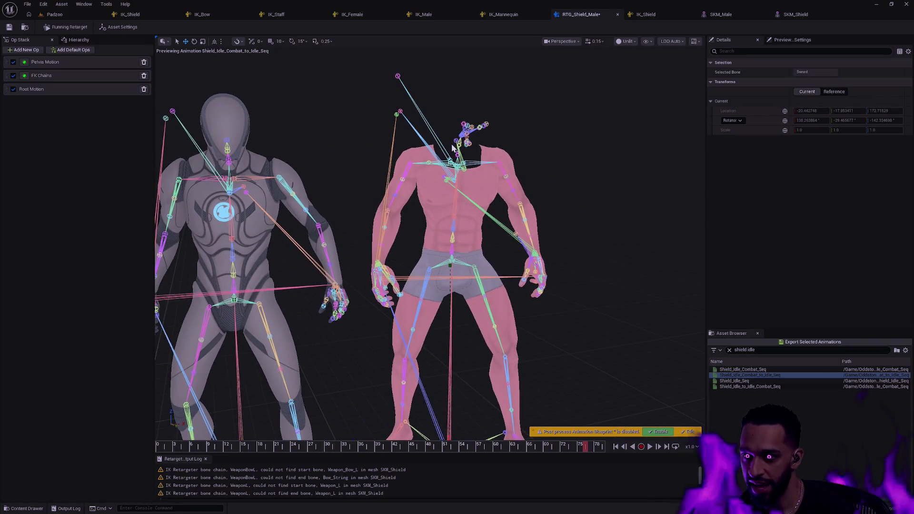
mouse_move(585, 448)
left_mouse_down()
mouse_move(394, 447)
mouse_move(362, 425)
mouse_move(148, 420)
left_mouse_up()
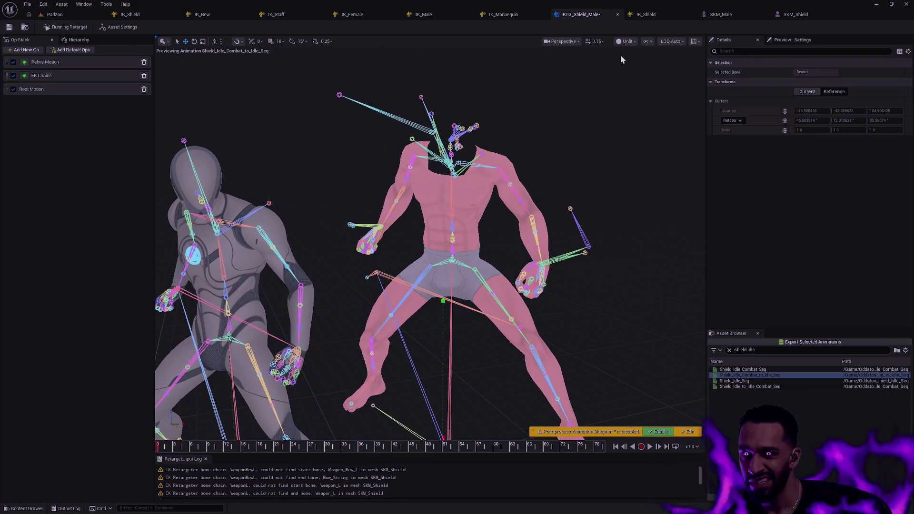
left_click(647, 42)
Switch bone display to Selected Only and scrub to around frame 18.
mouse_move(695, 86)
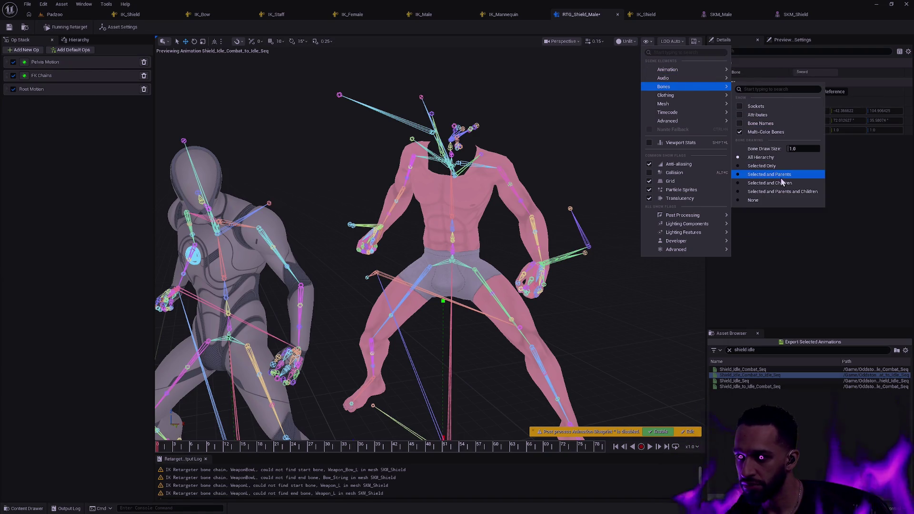
left_click(761, 166)
mouse_move(165, 447)
left_mouse_down()
mouse_move(510, 453)
mouse_move(215, 450)
left_mouse_up()
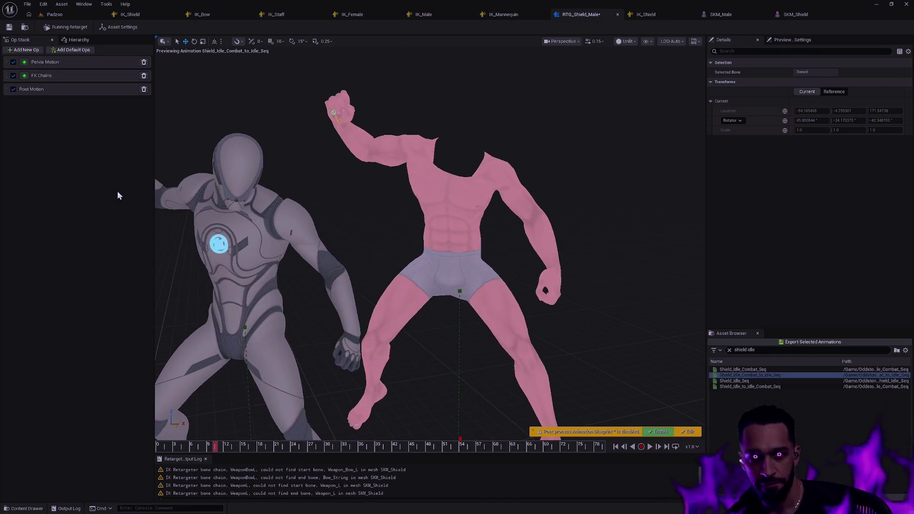
Select the Shield bone in the Hierarchy and scrub to around frame 34.
left_click(78, 40)
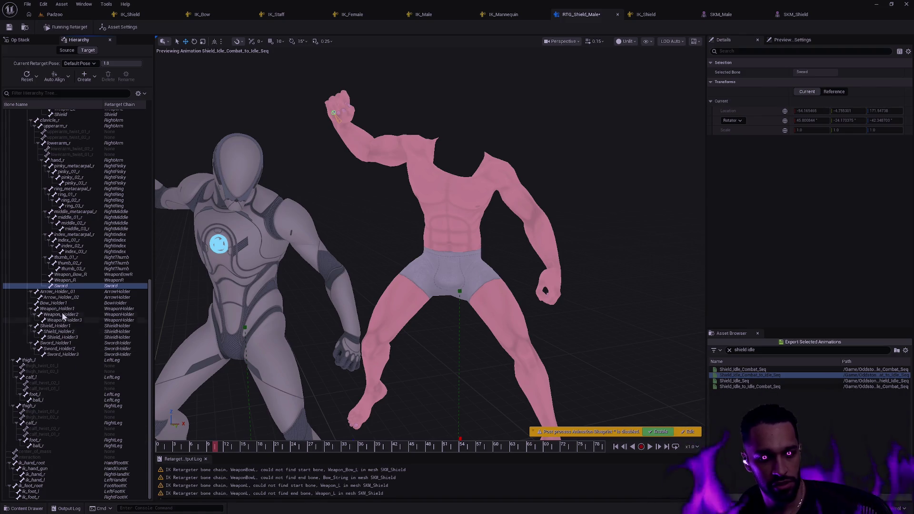
scroll(70, 362, "up", 5)
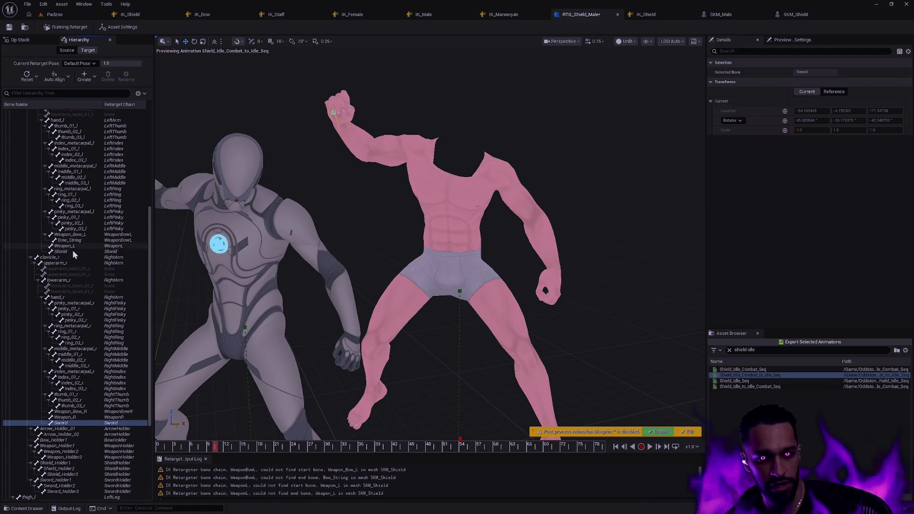
left_click(64, 251)
mouse_move(187, 447)
left_mouse_down()
mouse_move(175, 444)
mouse_move(608, 454)
mouse_move(131, 437)
left_mouse_up()
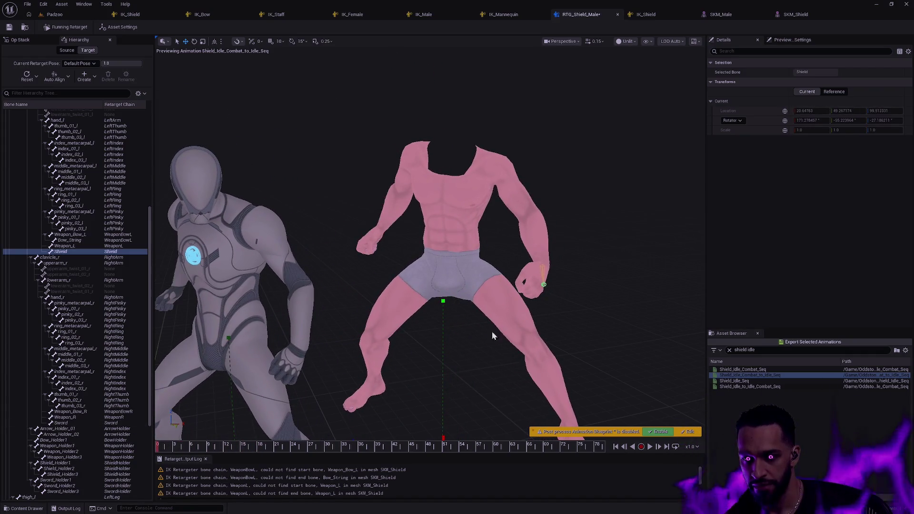
Select bones ik_hand_root through ik_foot_r and scrub to around frame 26.
left_click_drag(148, 308, 133, 418)
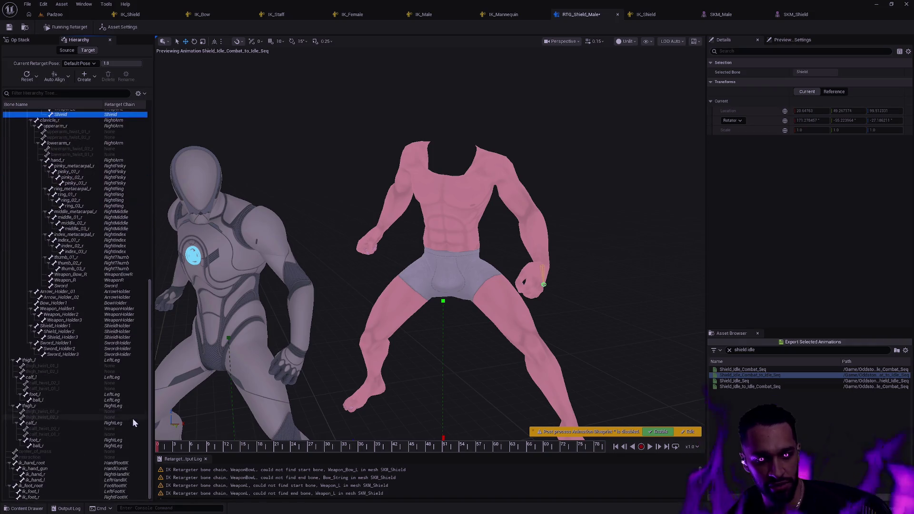
left_click(47, 463)
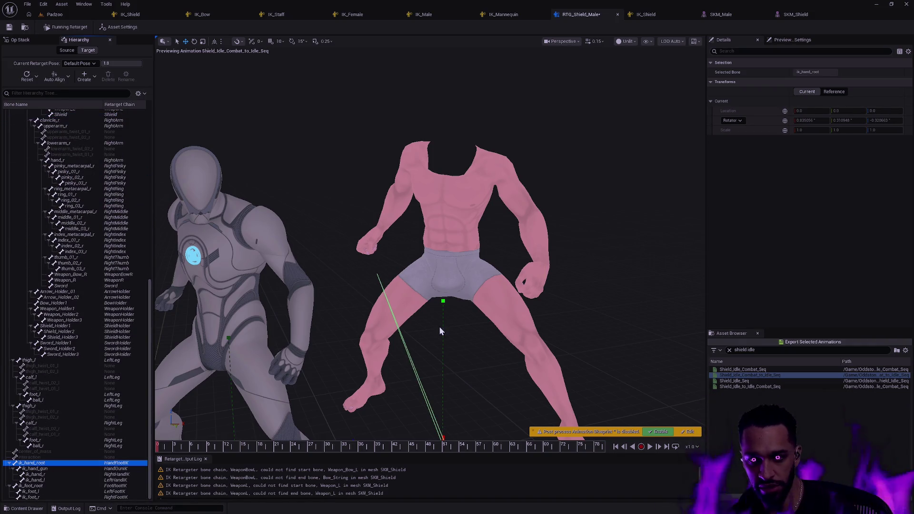
left_click(646, 45)
mouse_move(674, 80)
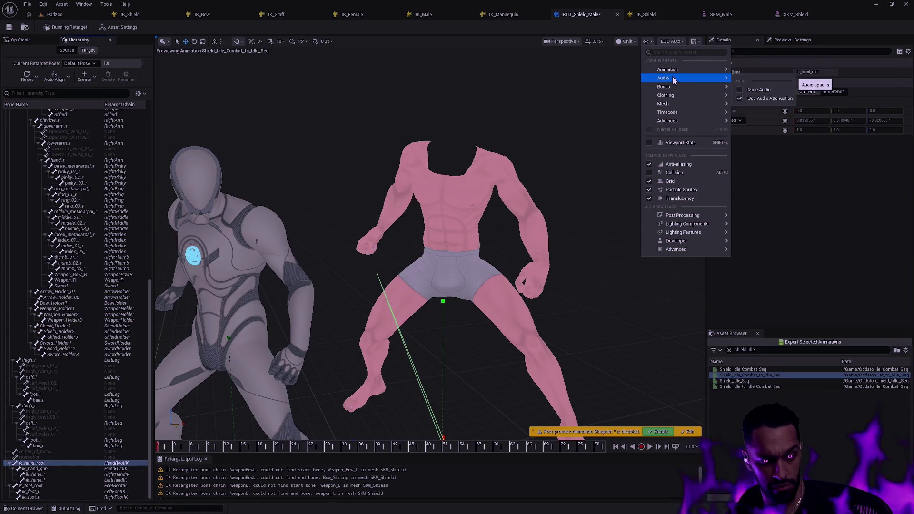
left_click(119, 26)
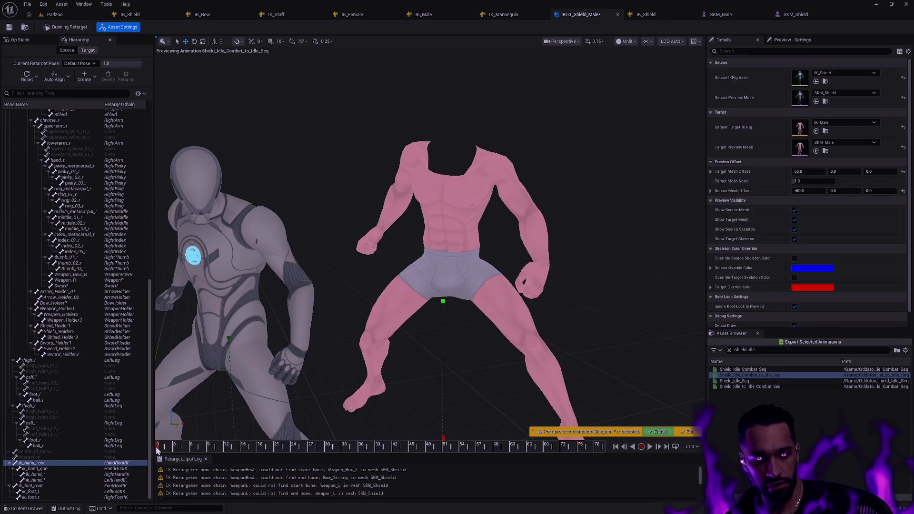
left_click(38, 498, "shift")
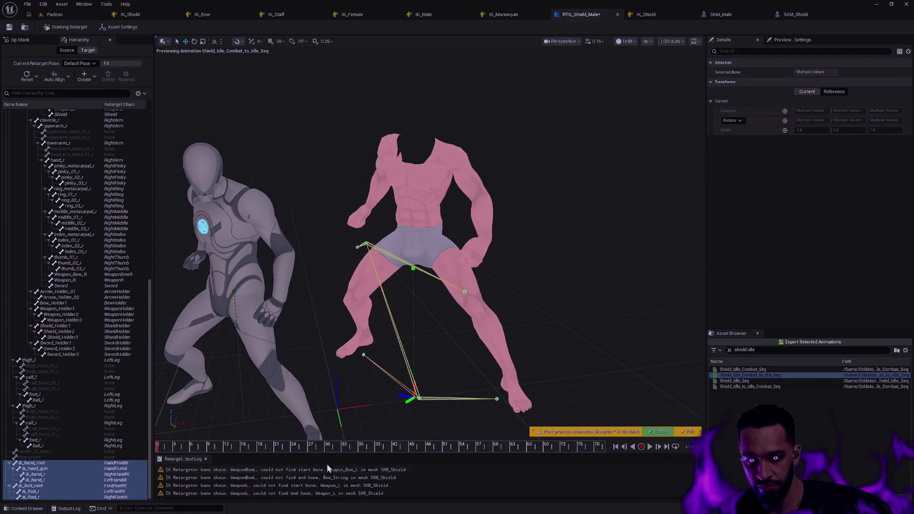
mouse_move(167, 446)
left_mouse_down()
mouse_move(625, 446)
mouse_move(264, 433)
mouse_move(119, 413)
left_mouse_up()
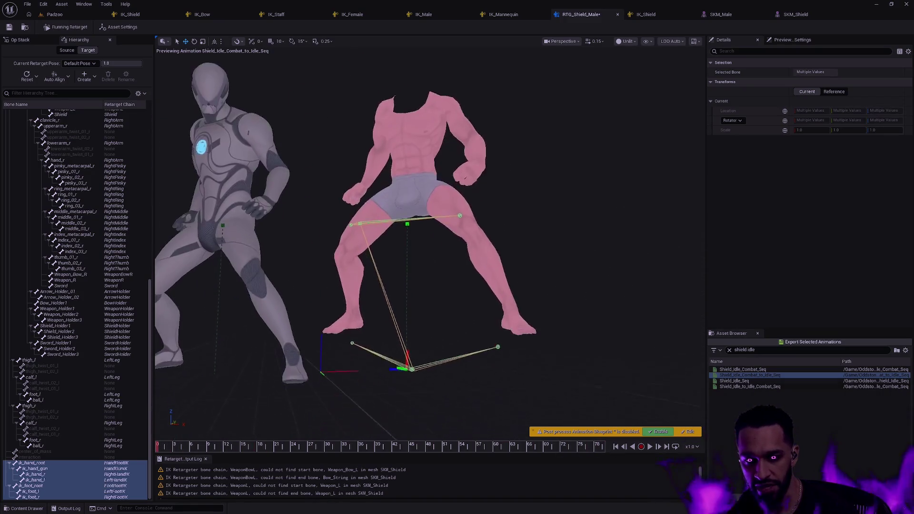
left_click(20, 40)
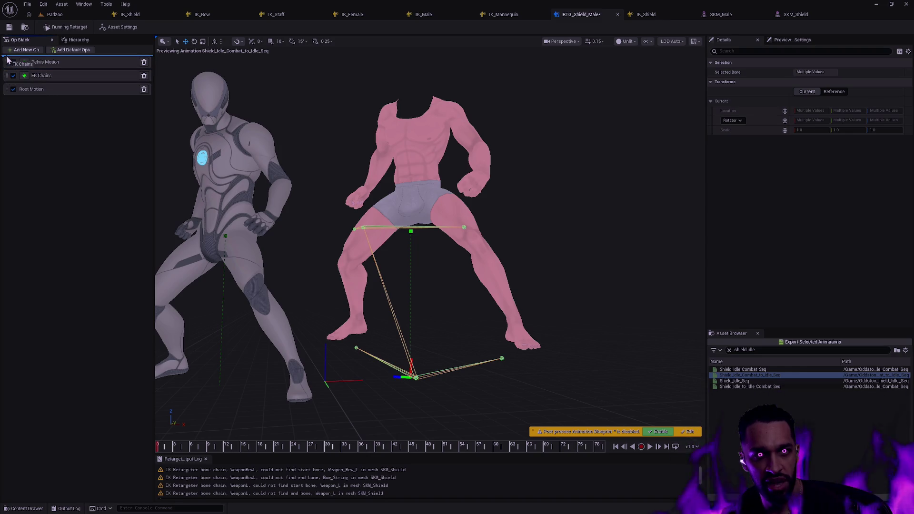
Move FK Chains above Pelvis Motion, frame the IK bones and scrub forward.
left_click_drag(7, 80, 8, 64)
left_click_drag(427, 261, 415, 248)
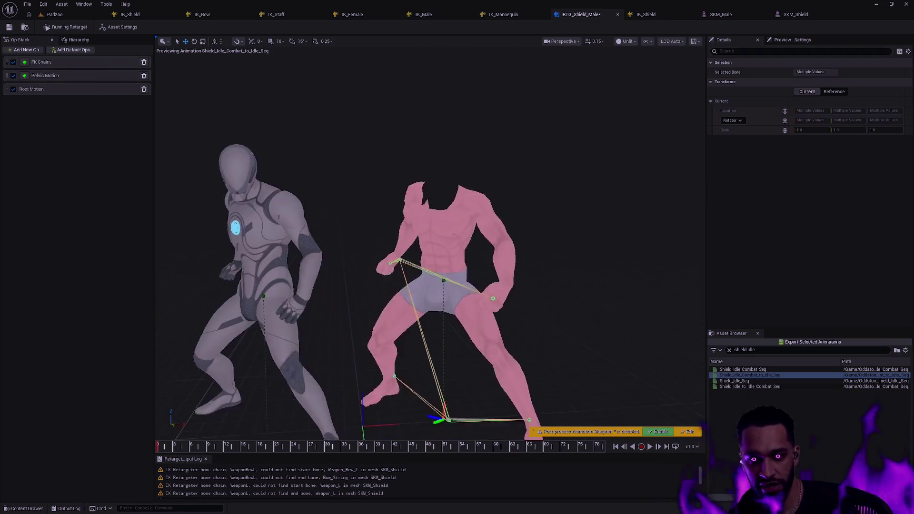
key("f")
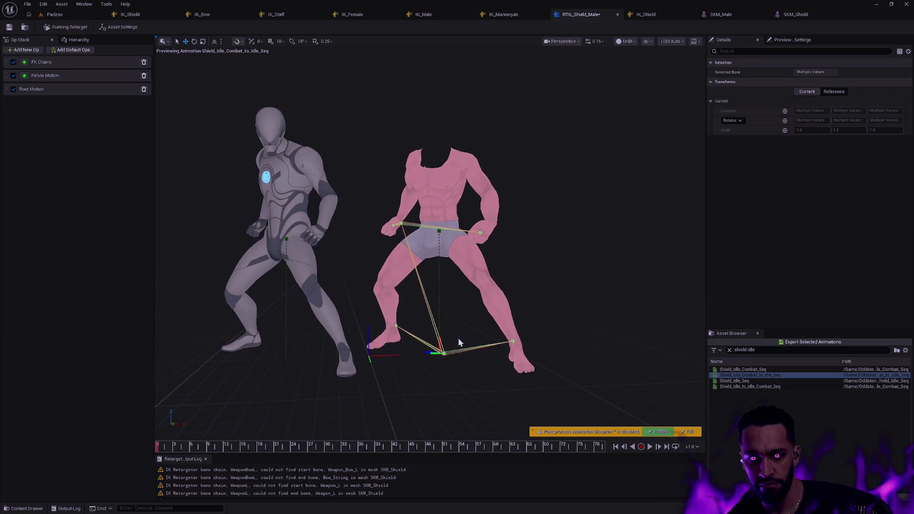
mouse_move(161, 450)
left_mouse_down()
mouse_move(300, 447)
mouse_move(402, 459)
mouse_move(132, 435)
left_mouse_up()
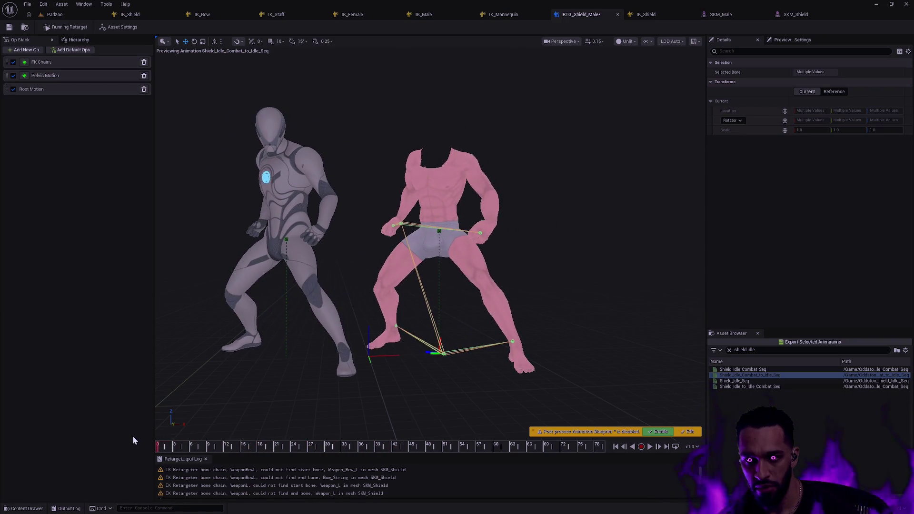
Show Asset Settings, then display the rigs' bone Hierarchy.
scroll(386, 337, "up", 4)
scroll(531, 326, "down", 3)
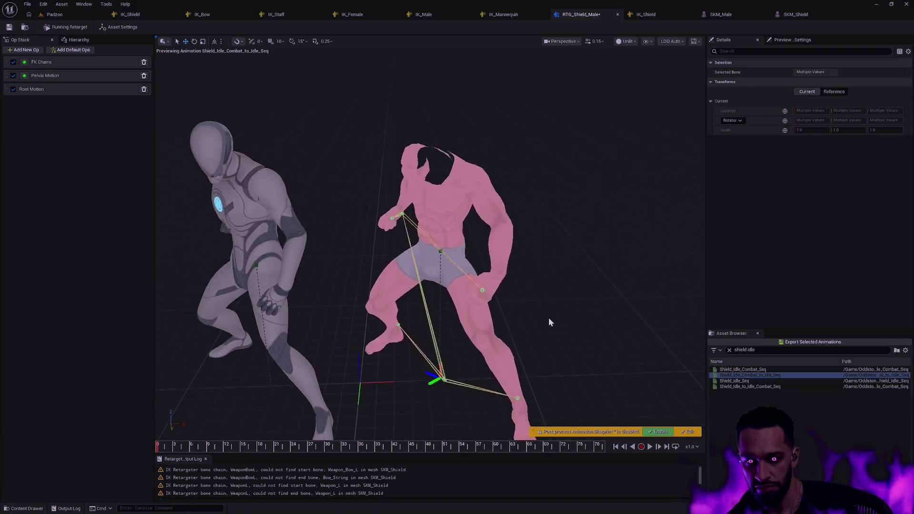
left_click(531, 326)
left_click(76, 40)
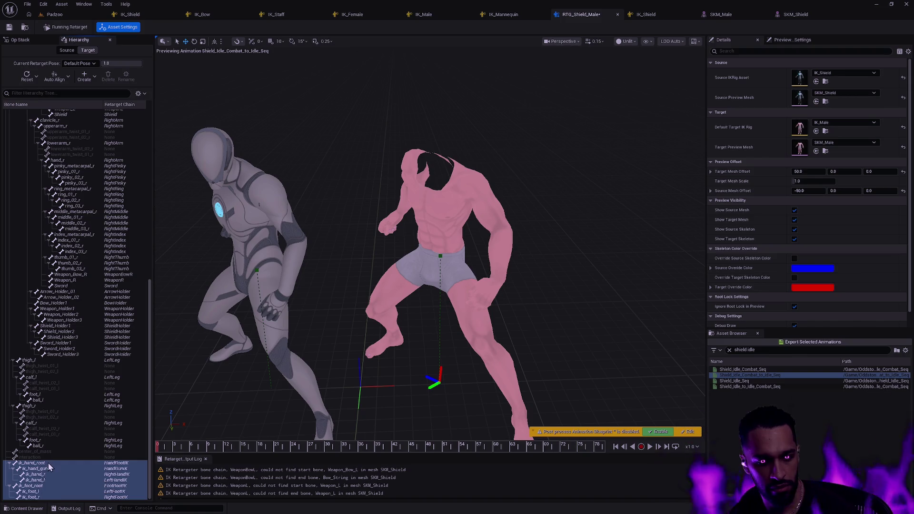
Scrub the animation to the arms-raised pose and frame the target character's torso.
scroll(340, 378, "down", 3)
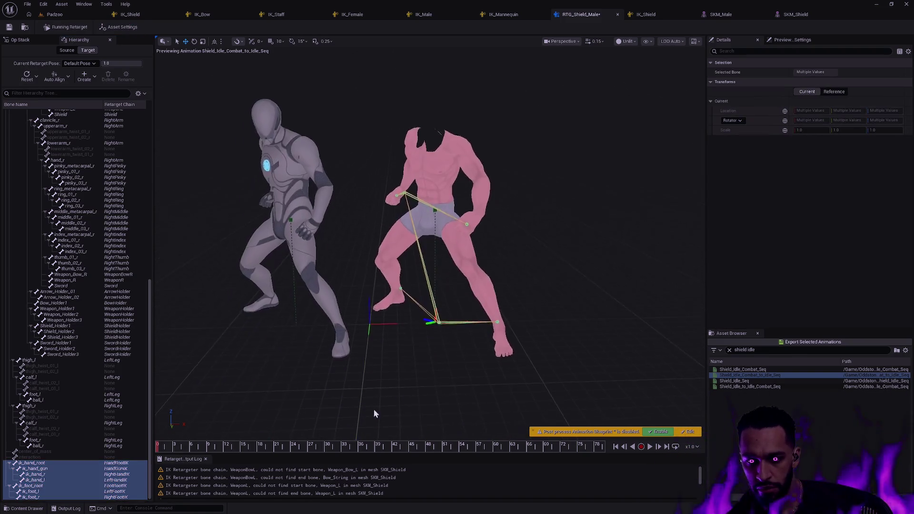
mouse_move(173, 445)
left_mouse_down()
mouse_move(610, 445)
mouse_move(435, 443)
mouse_move(167, 416)
left_mouse_up()
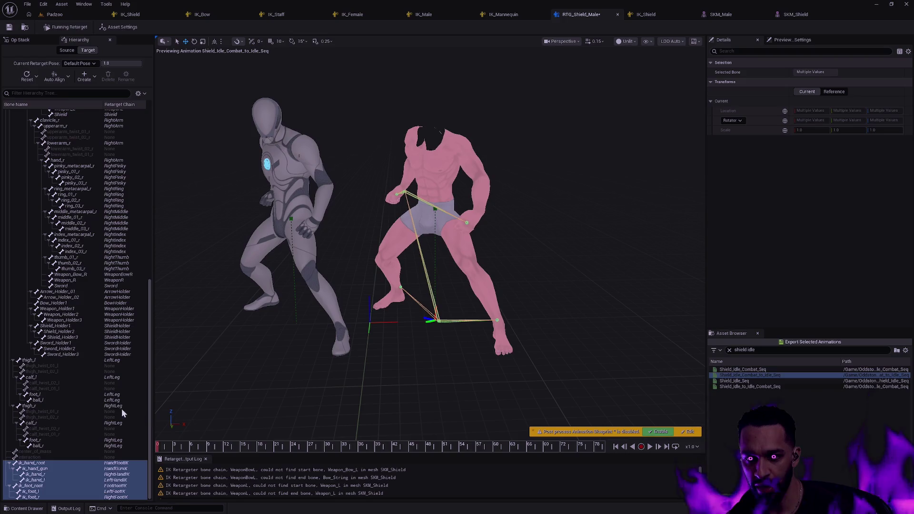
scroll(440, 300, "up", 6)
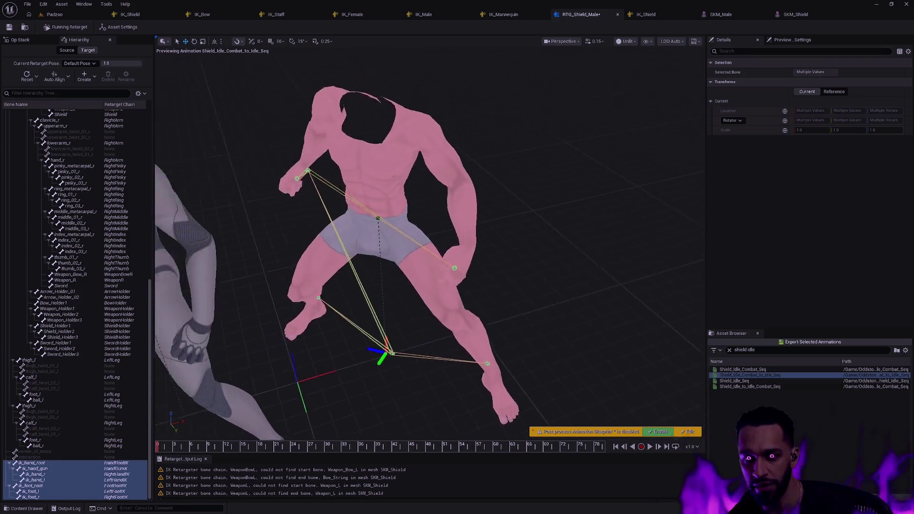
scroll(440, 299, "up", 5)
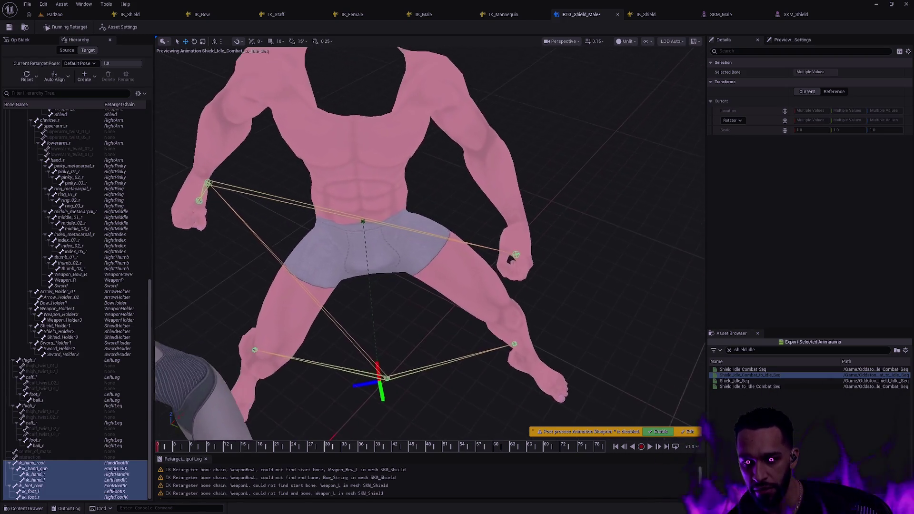
scroll(428, 236, "up", 5)
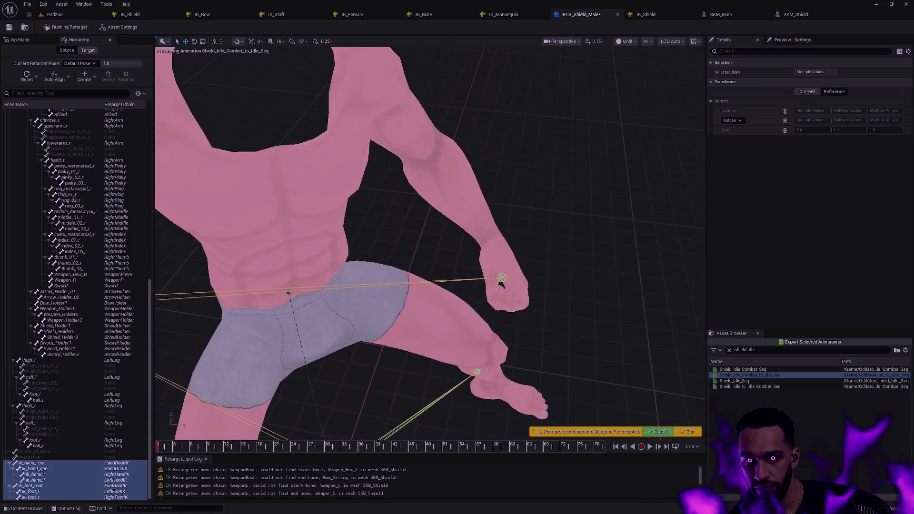
key("f")
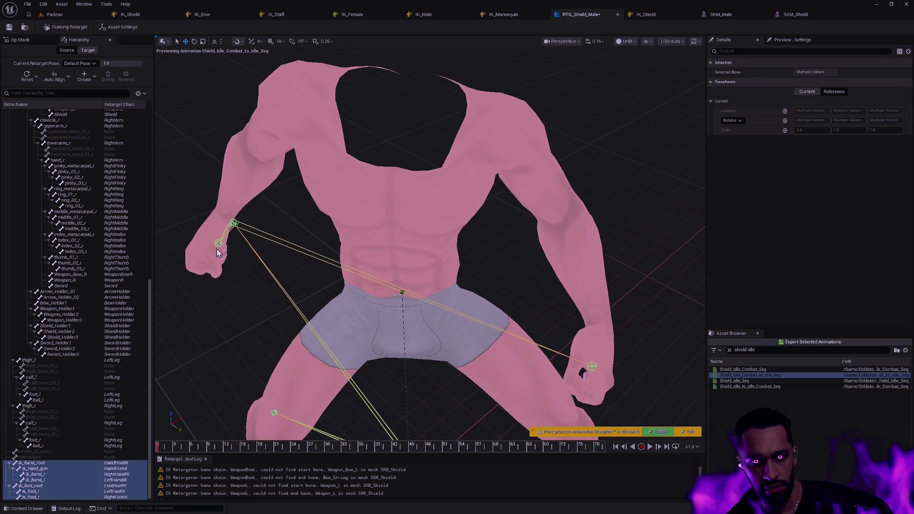
Inspect the ik_hand_r, ik_hand_l and ik_hand_gun bones, then return to asset settings with both characters visible.
left_click(218, 244)
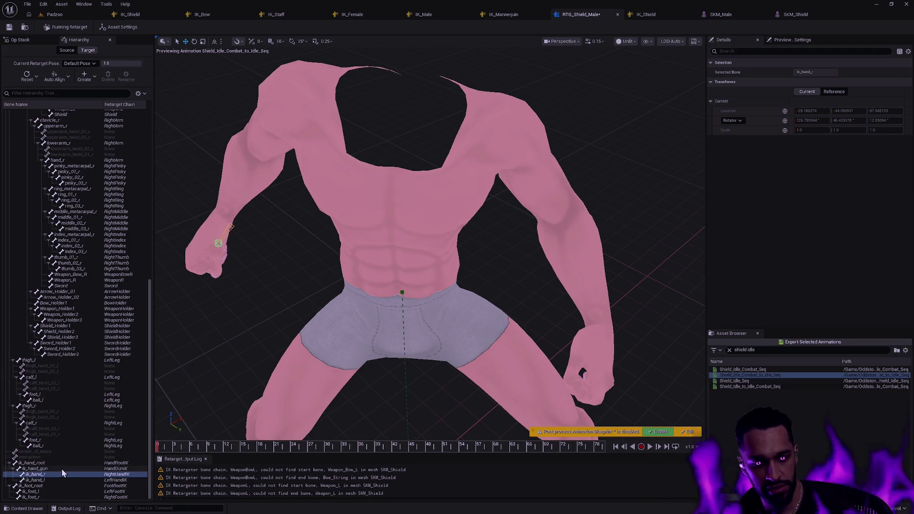
left_click(54, 479)
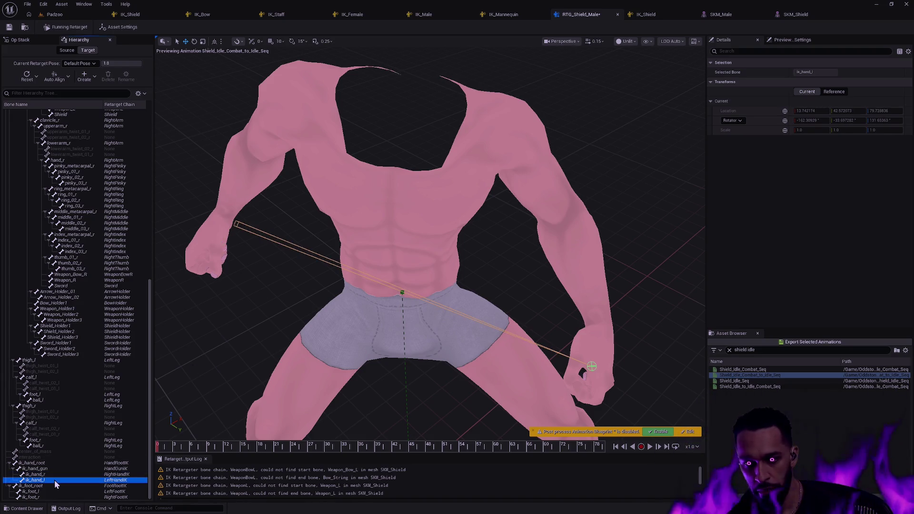
left_click(54, 474)
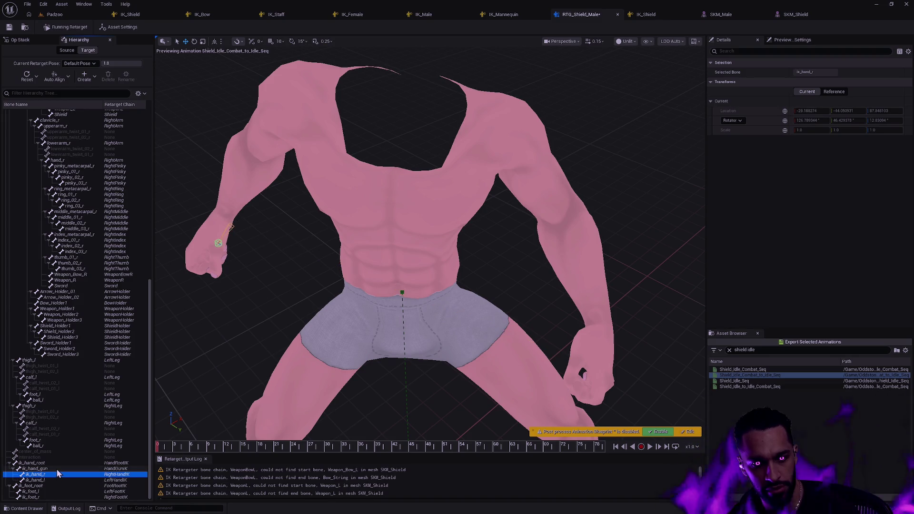
left_click(57, 469)
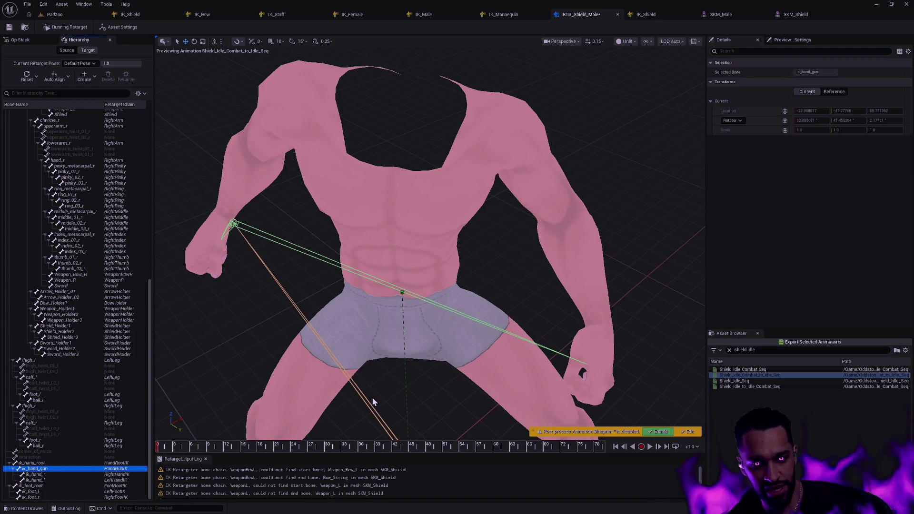
left_click_drag(435, 402, 435, 471)
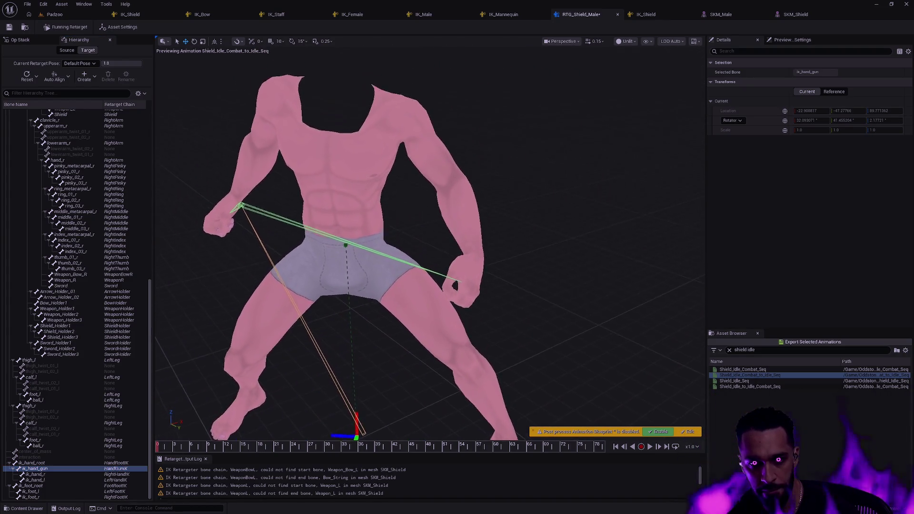
left_click(589, 384)
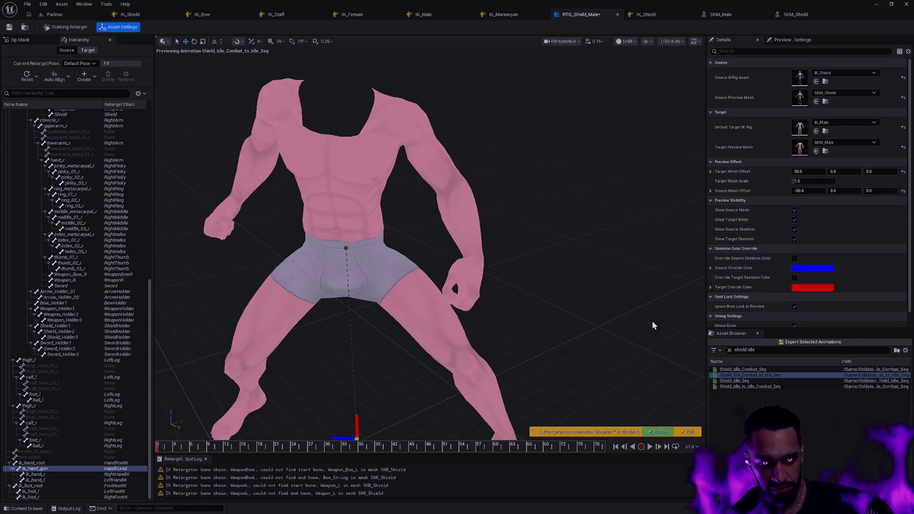
mouse_move(515, 295)
left_mouse_down()
mouse_move(362, 248)
mouse_move(333, 228)
left_mouse_up()
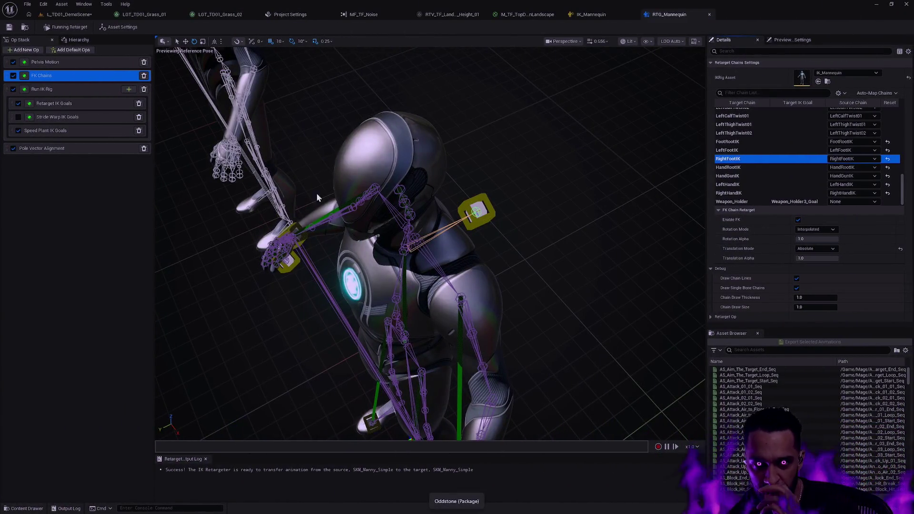
Check the Pelvis Motion op, then the FK Chains Root and LeftClavicle chain settings.
left_click(52, 62)
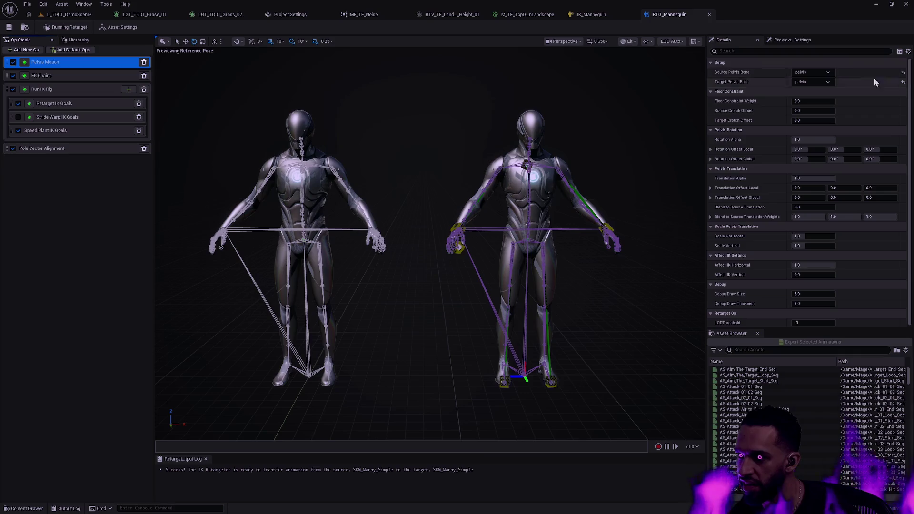
scroll(910, 138, "down", 1)
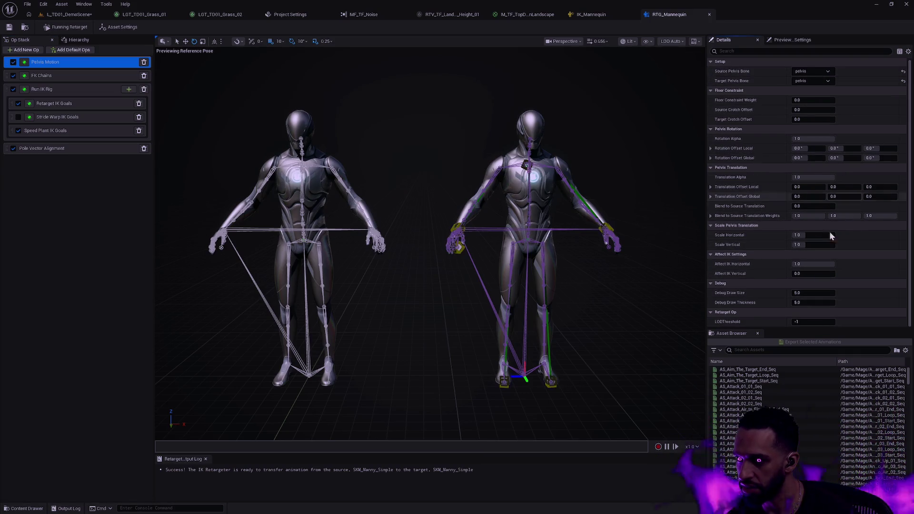
left_click(80, 77)
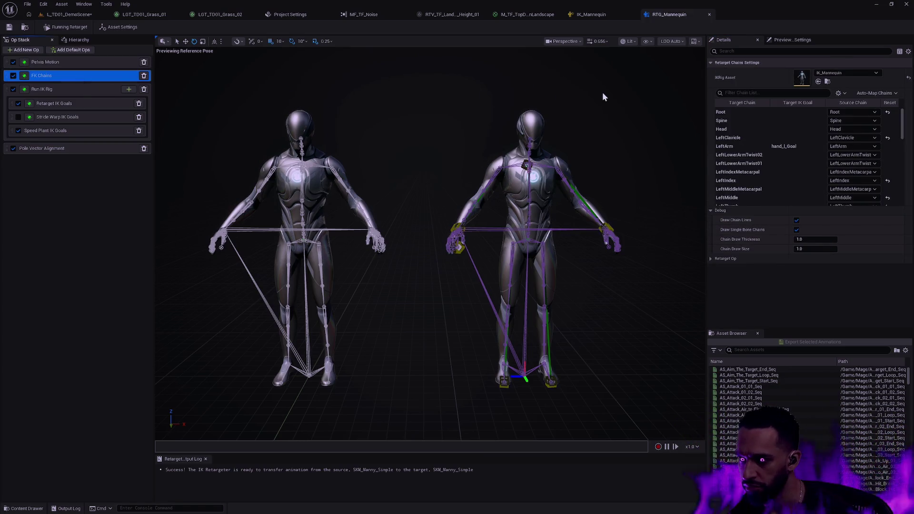
left_click(759, 114)
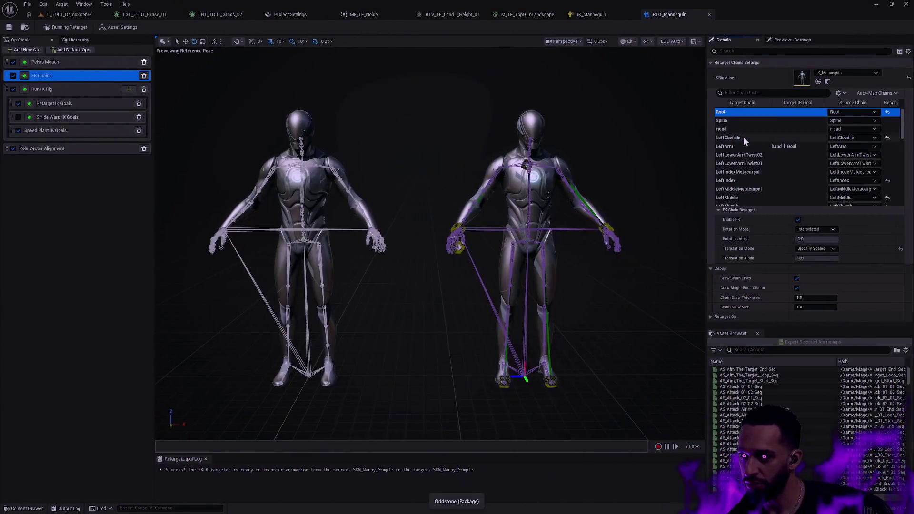
left_click(744, 141)
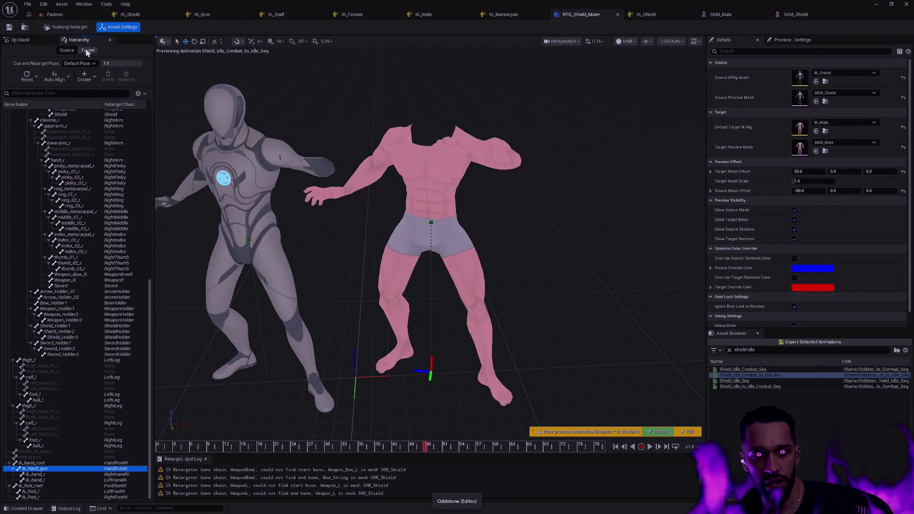
Set the Root FK chain's translation mode to Globally Scaled and scrub to about frame 31.
left_click(26, 39)
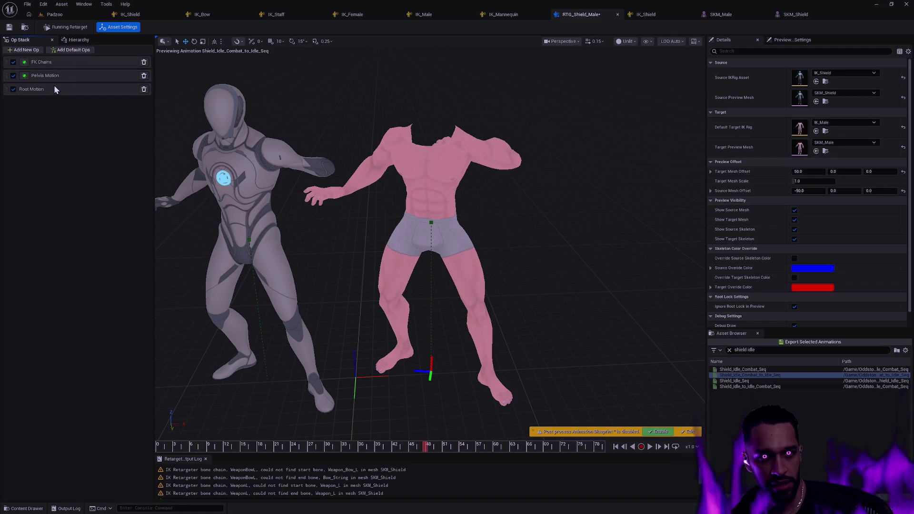
left_click(56, 62)
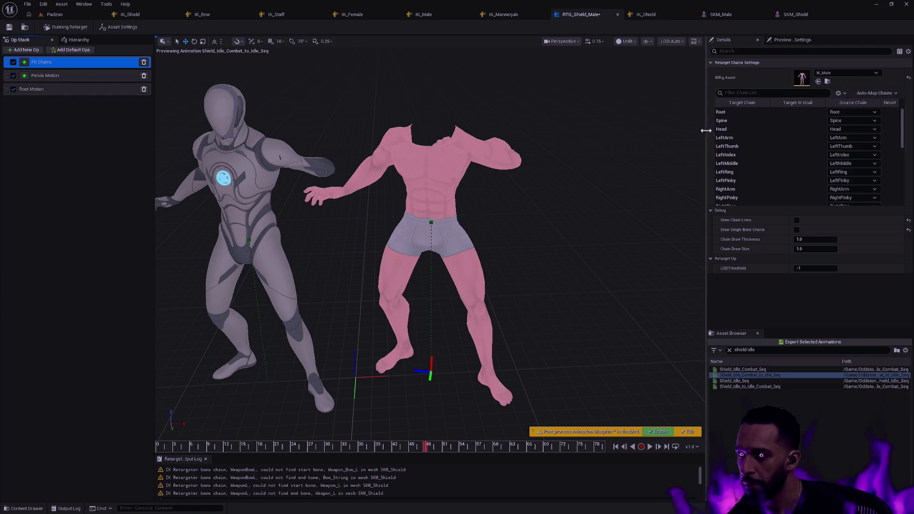
left_click(754, 112)
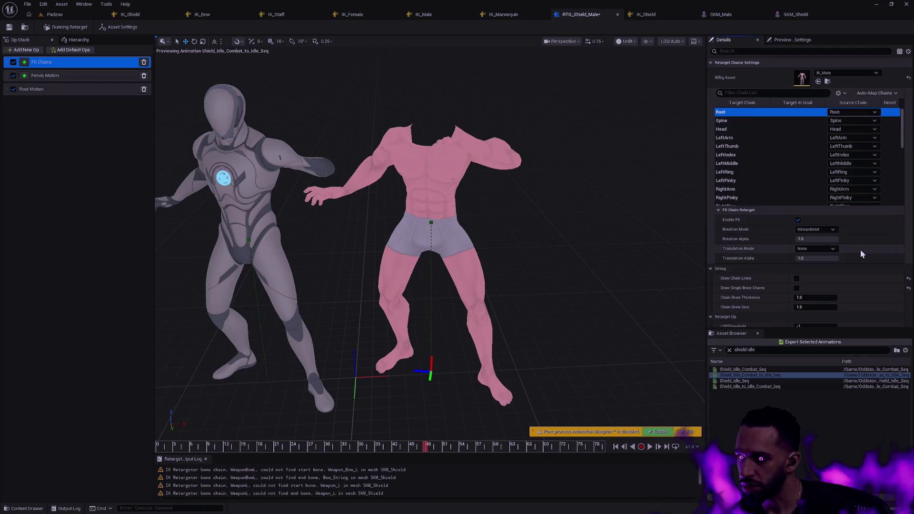
left_click(816, 249)
left_click(823, 263)
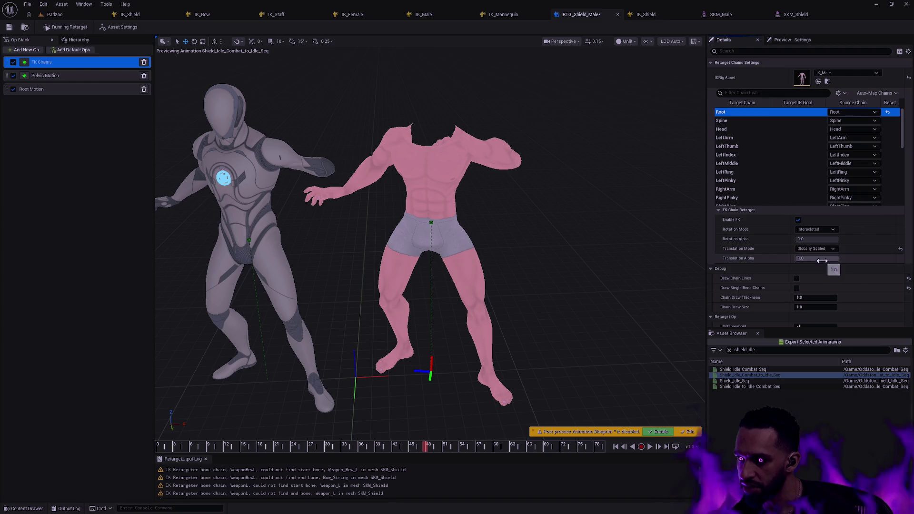
left_click_drag(551, 240, 505, 353)
mouse_move(186, 445)
left_mouse_down()
mouse_move(144, 447)
mouse_move(469, 443)
mouse_move(595, 431)
left_mouse_up()
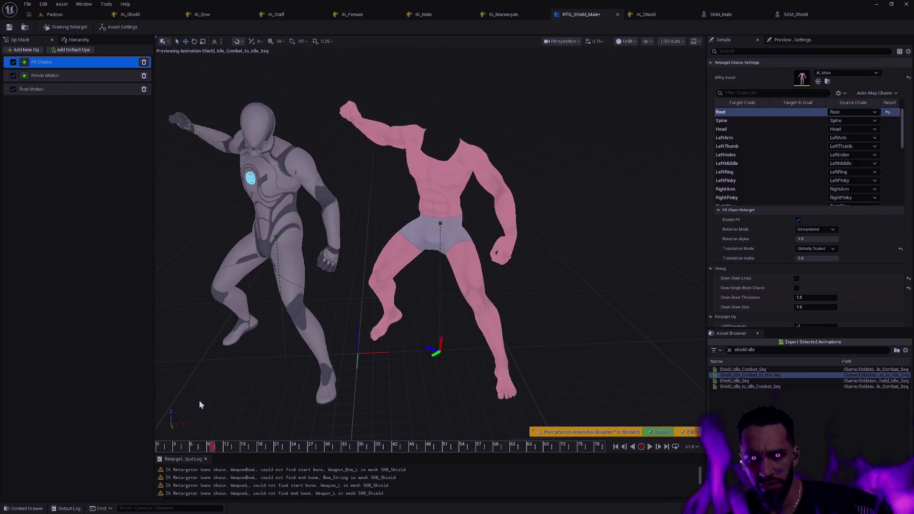
mouse_move(407, 339)
left_mouse_down()
mouse_move(426, 339)
mouse_move(415, 329)
left_mouse_up()
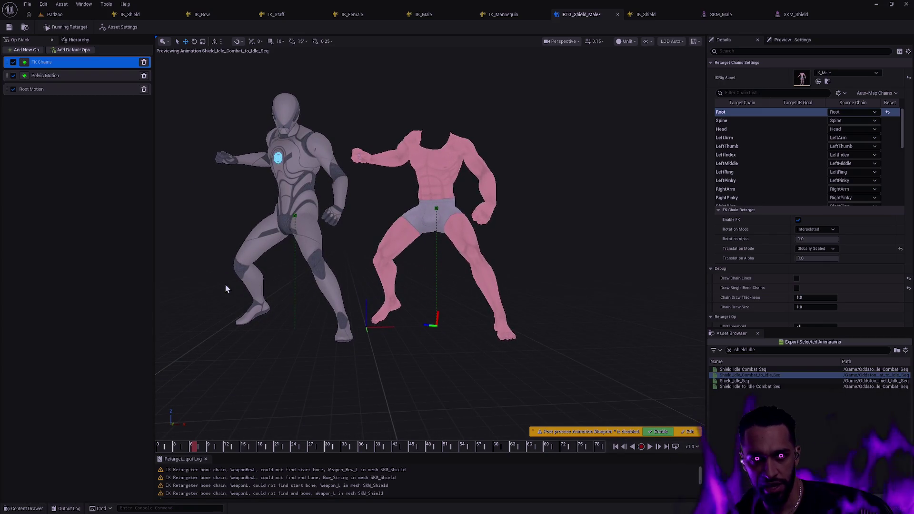
Move Pelvis Motion ahead of FK Chains, scrub to about frame 52, and list the bone hierarchy.
left_click(68, 78)
left_click_drag(8, 79, 6, 60)
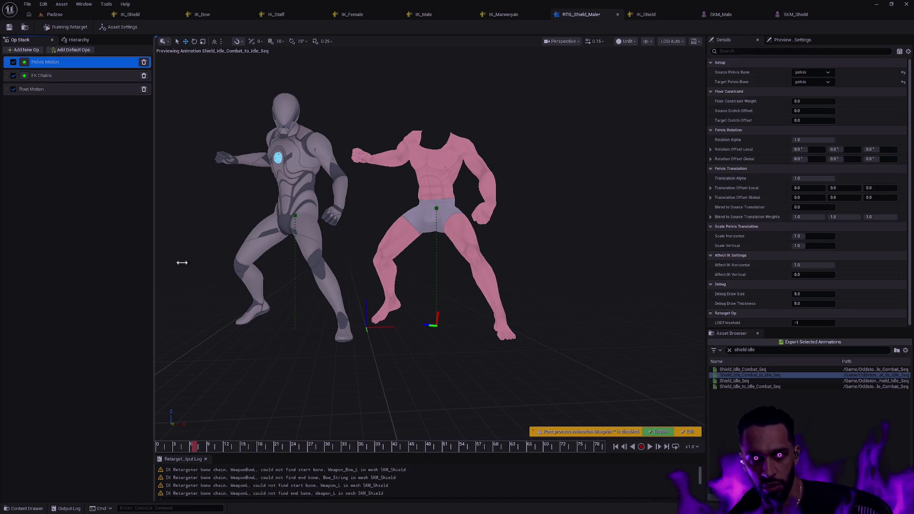
mouse_move(177, 454)
left_mouse_down()
mouse_move(281, 445)
mouse_move(442, 451)
mouse_move(150, 429)
mouse_move(433, 437)
mouse_move(168, 427)
mouse_move(414, 435)
mouse_move(250, 431)
mouse_move(375, 429)
mouse_move(162, 430)
left_mouse_up()
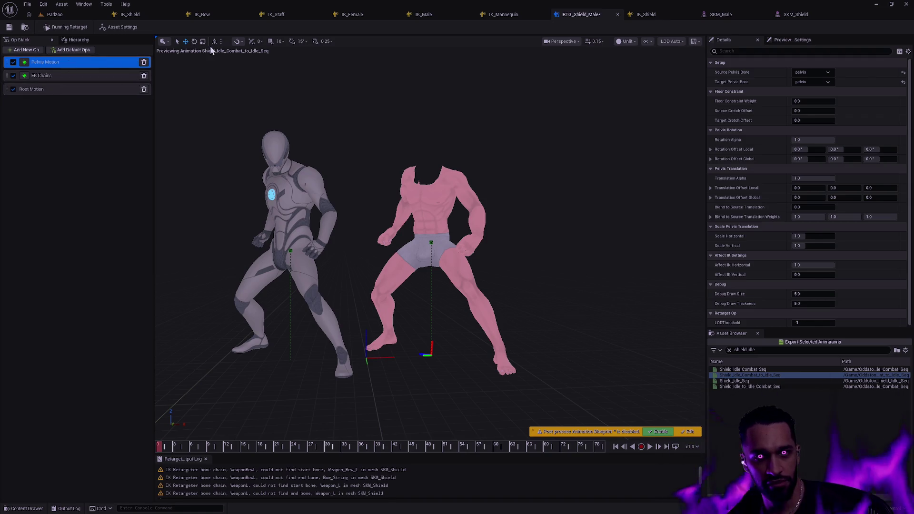
left_click(78, 40)
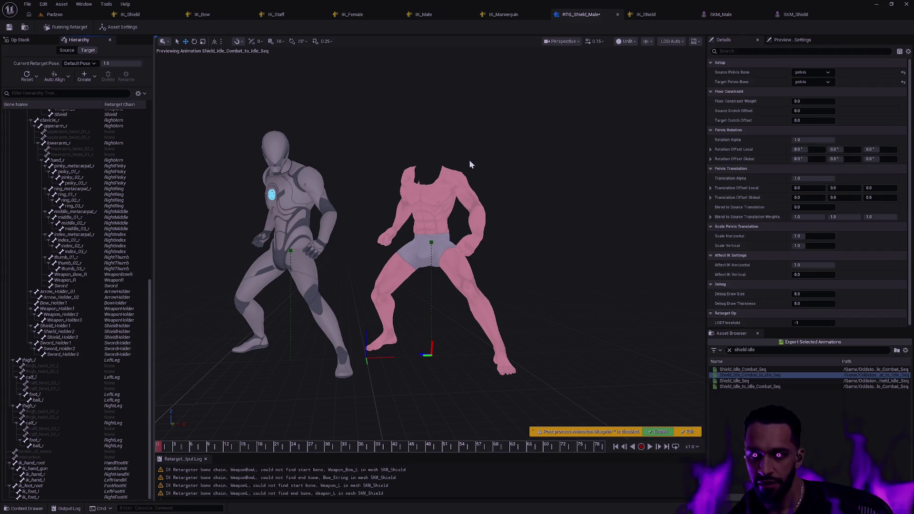
left_click(648, 41)
Show all hierarchy bones on both skeletons and frame the Bow_String bone.
mouse_move(685, 87)
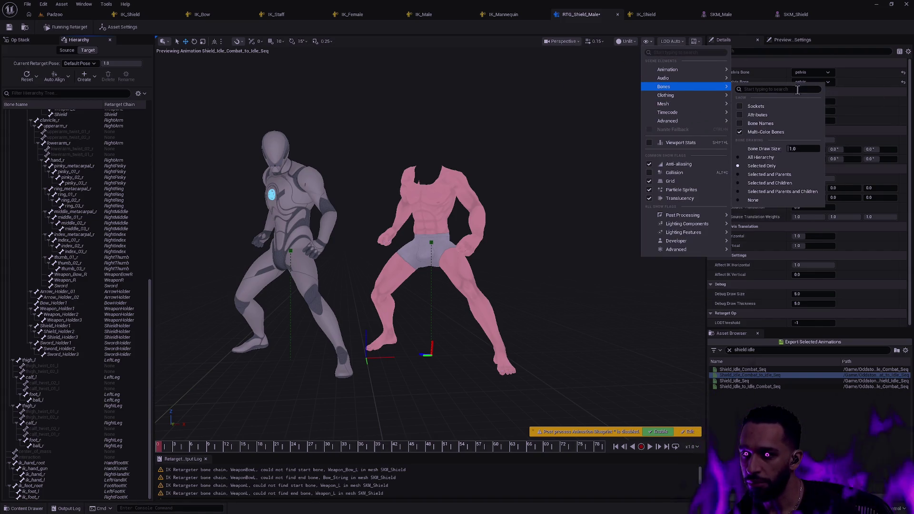
left_click(761, 157)
left_click(592, 200)
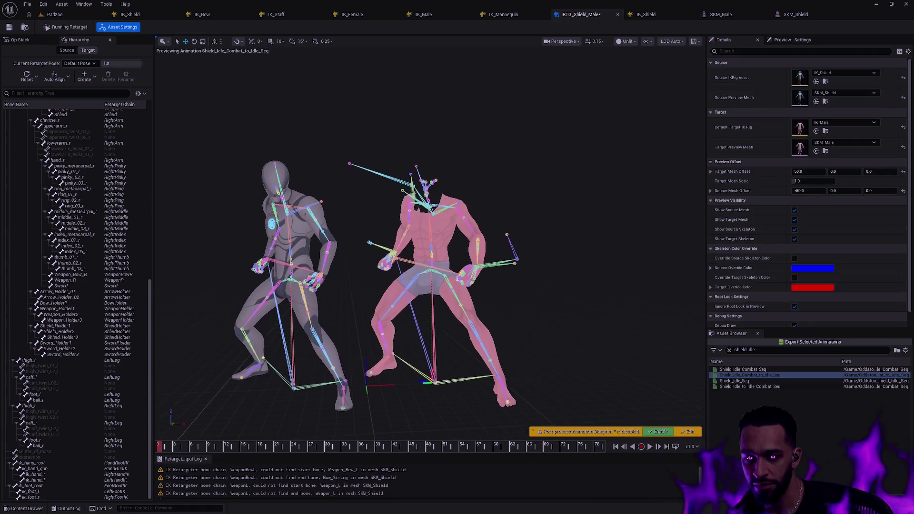
scroll(567, 241, "up", 2)
left_click(566, 242)
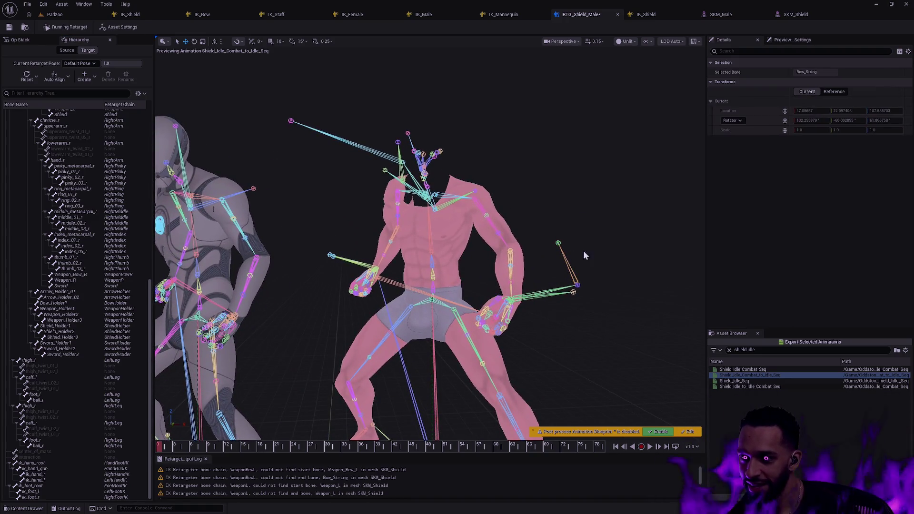
key("f")
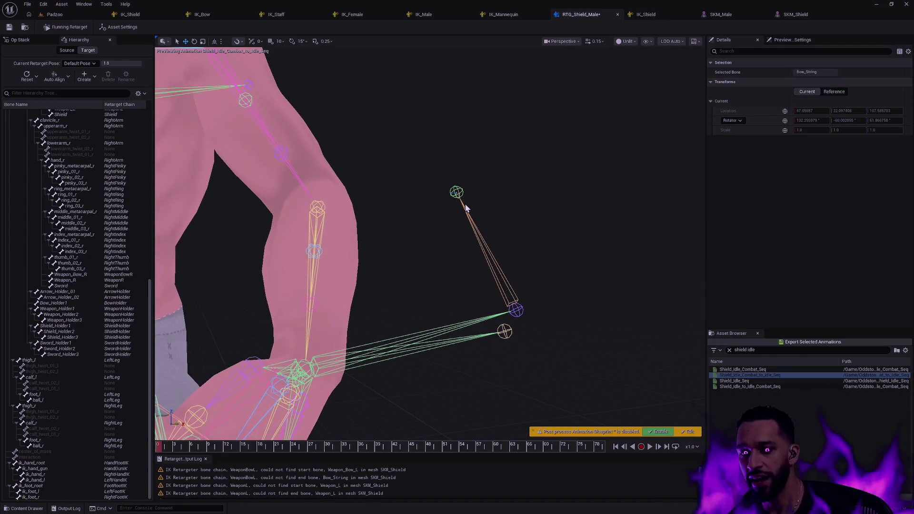
Swing the view to show both characters and select the Shield bone.
scroll(477, 209, "down", 5)
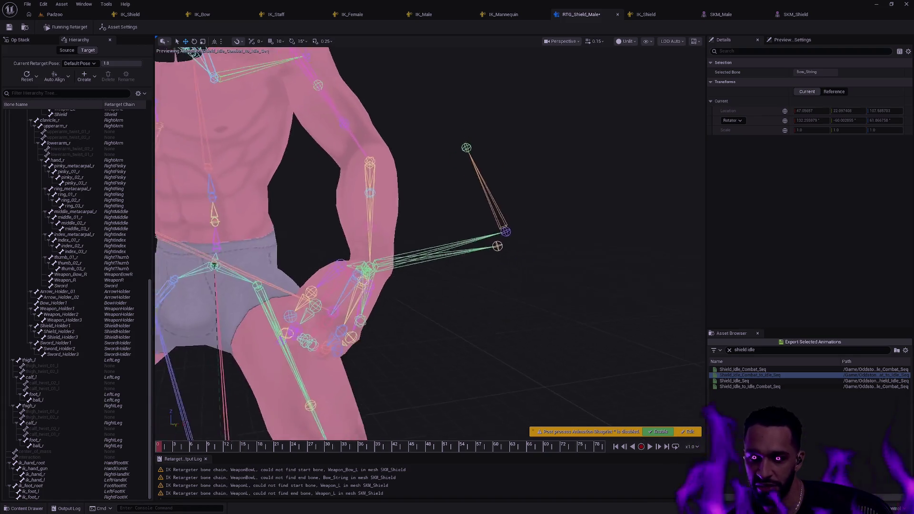
scroll(531, 330, "down", 3)
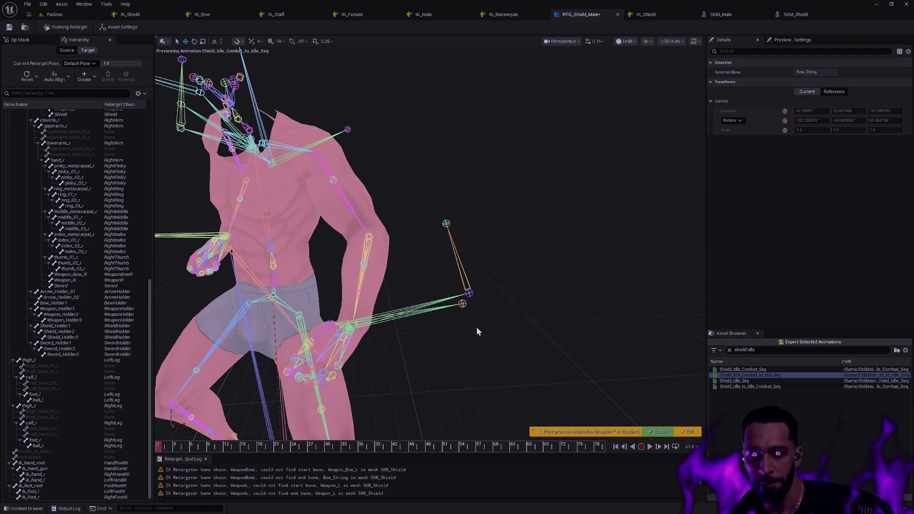
scroll(476, 325, "down", 4)
left_click_drag(348, 250, 382, 172)
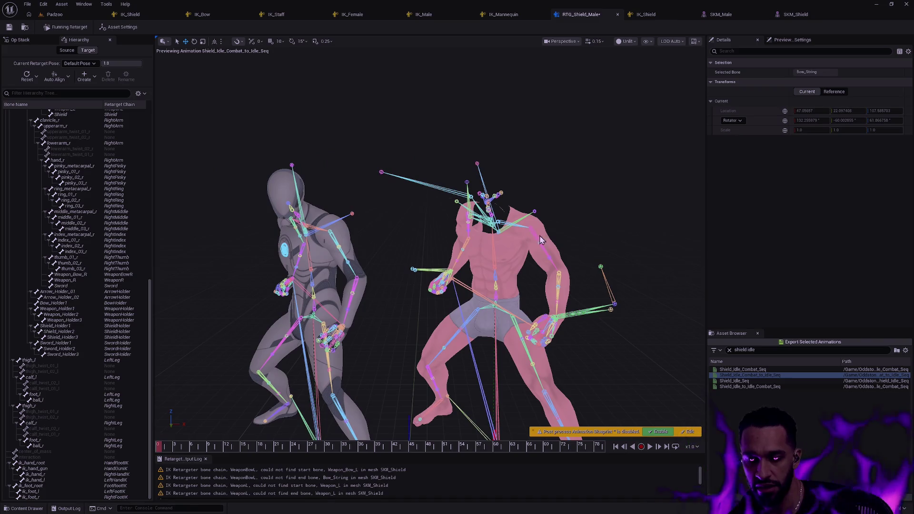
scroll(428, 243, "up", 6)
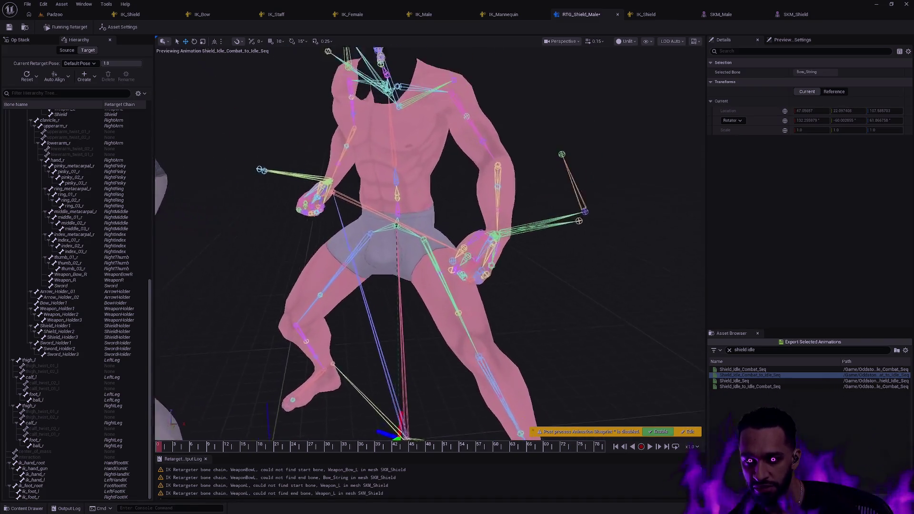
scroll(576, 285, "up", 4)
left_click(576, 285)
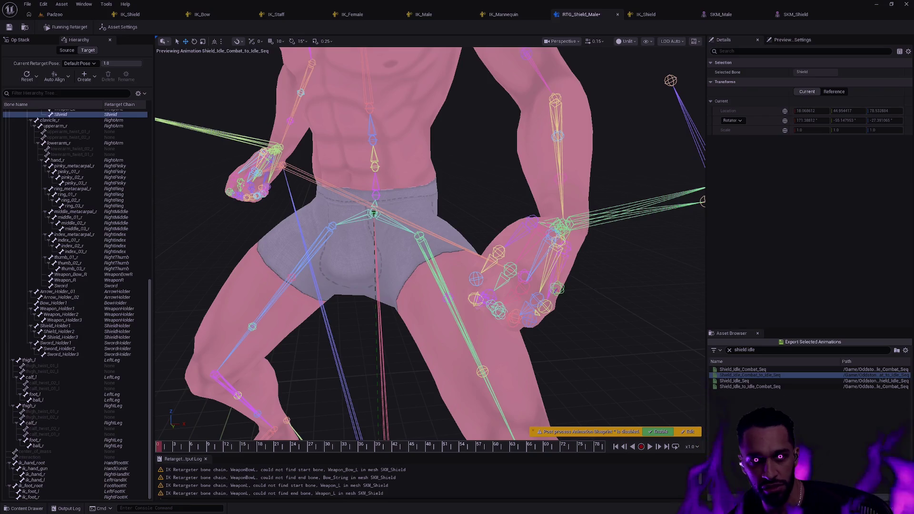
Reframe both figures, scrub to about frame 21, and select the pink character's left-hand IK bone.
scroll(399, 199, "down", 5)
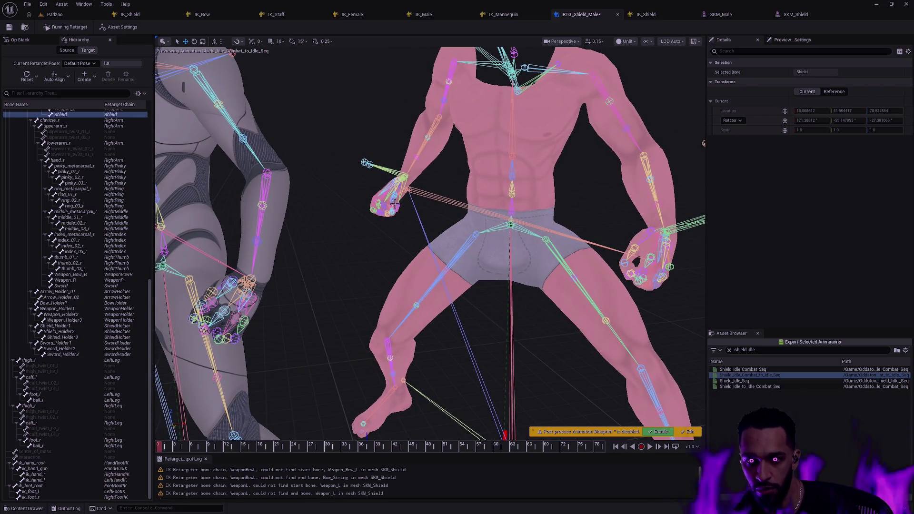
mouse_move(558, 312)
left_mouse_down()
mouse_move(562, 333)
mouse_move(558, 312)
left_mouse_up()
left_click(624, 324)
left_click_drag(623, 301, 628, 290)
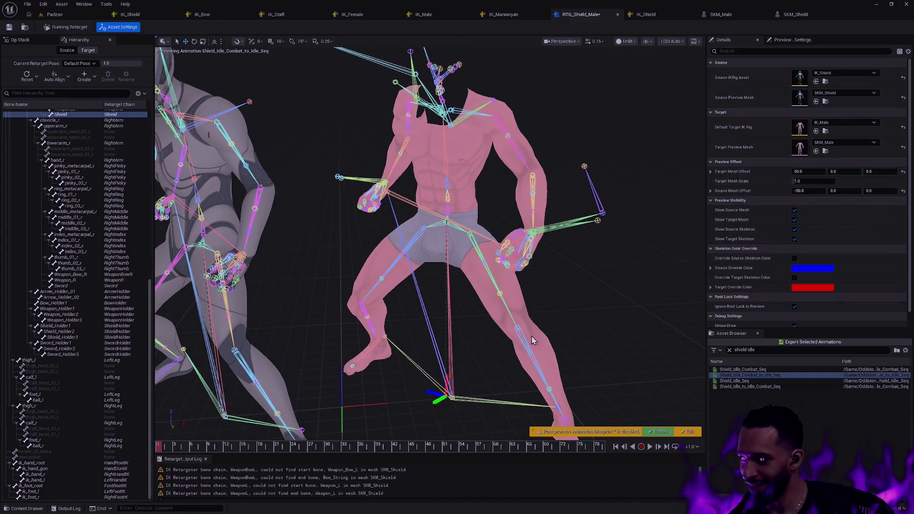
mouse_move(376, 365)
left_mouse_down()
mouse_move(247, 429)
mouse_move(240, 447)
left_mouse_up()
mouse_move(159, 447)
left_mouse_down()
mouse_move(284, 447)
mouse_move(264, 447)
left_mouse_up()
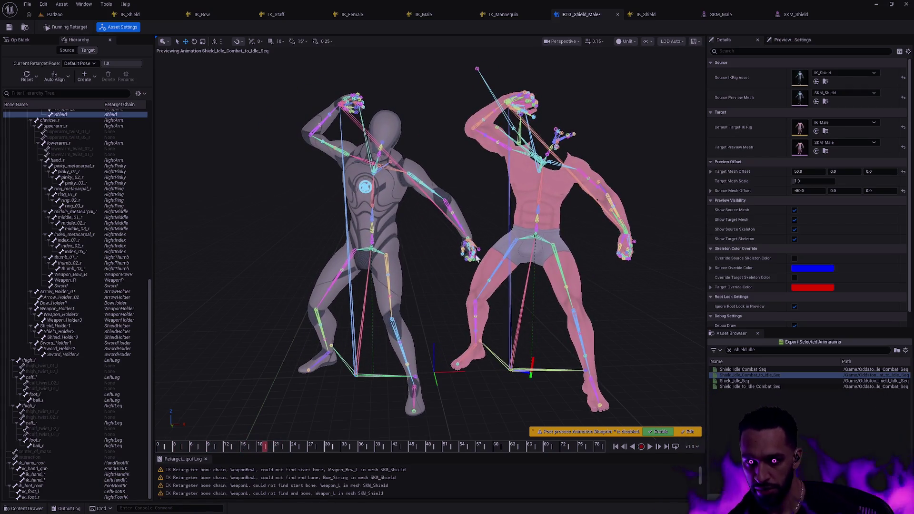
left_click(633, 241)
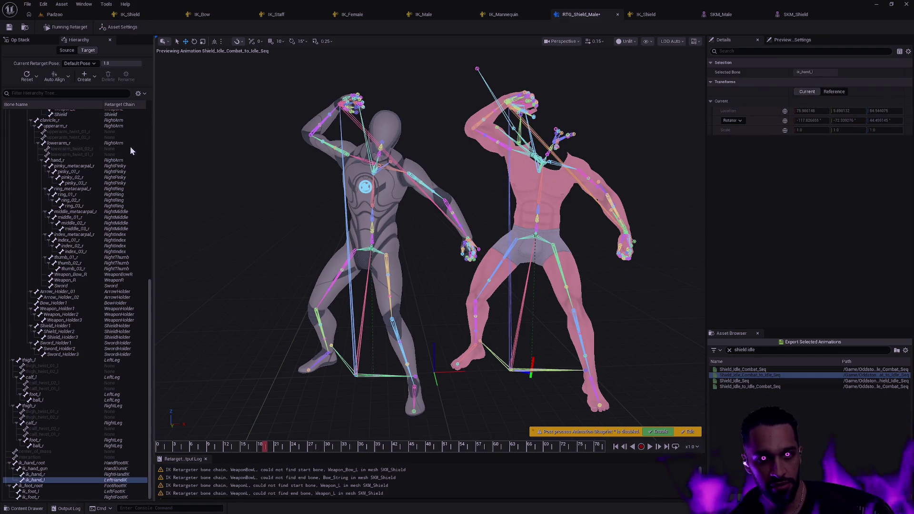
Select ik_hand_l in the source hierarchy, set bone display to None, and frame it.
left_click(72, 50)
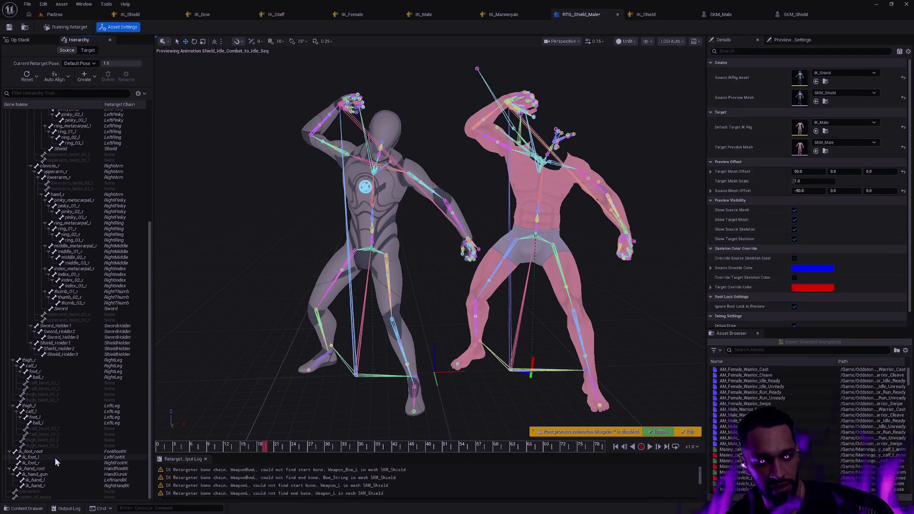
left_click(51, 479)
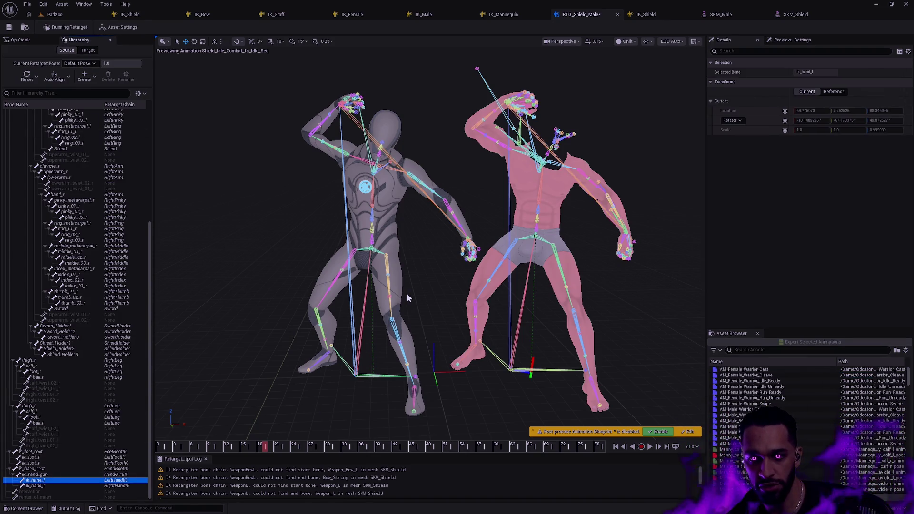
left_click(629, 42)
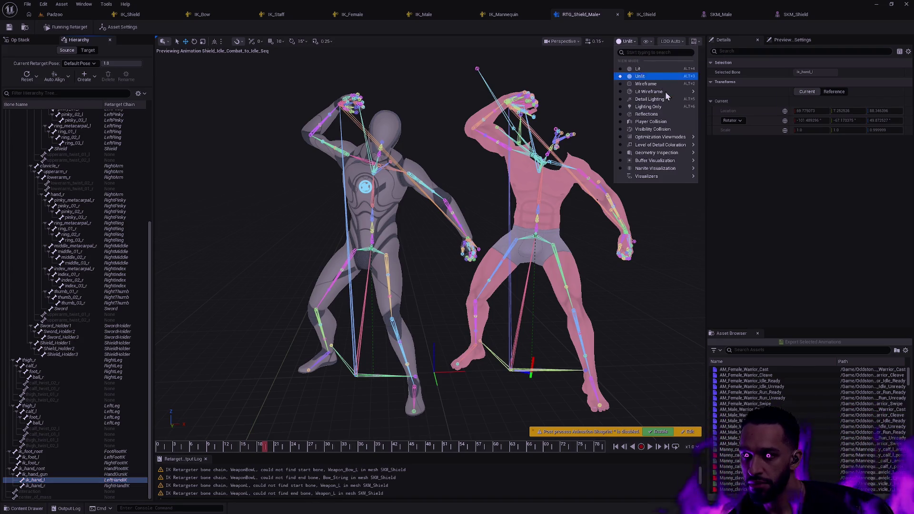
left_click(646, 41)
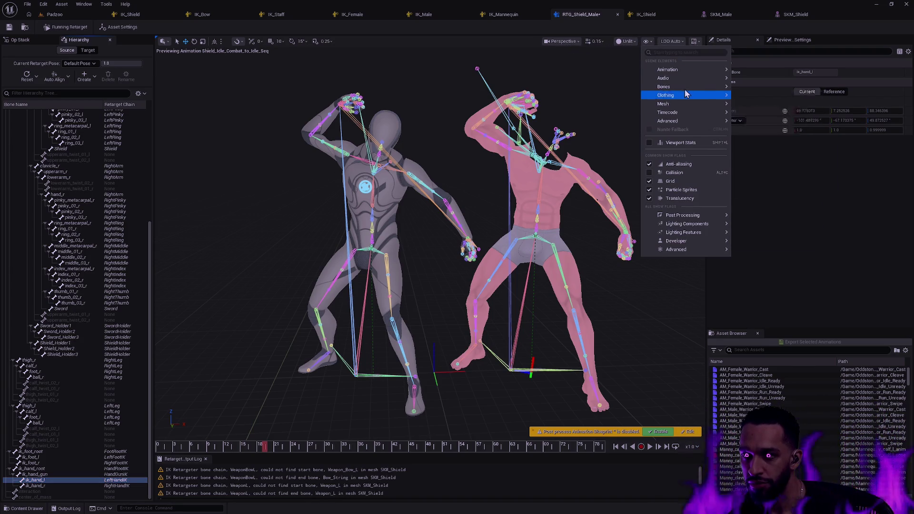
mouse_move(690, 87)
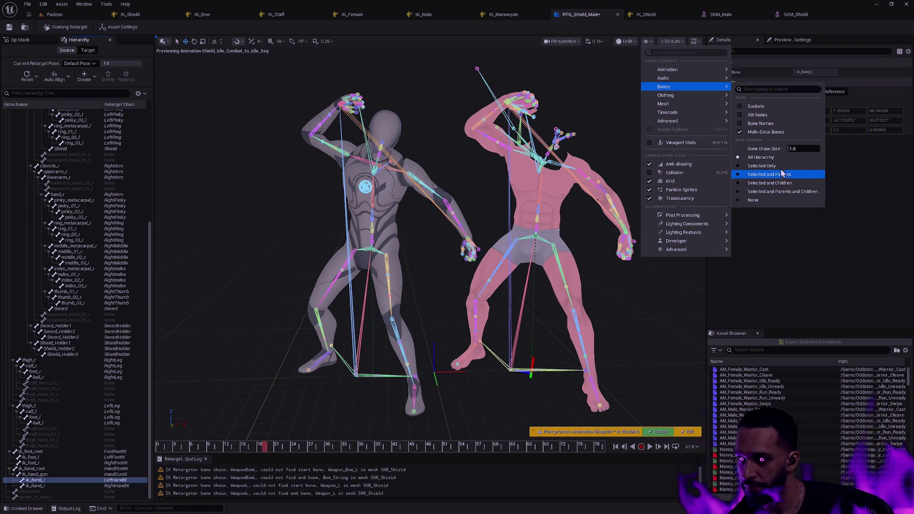
left_click(755, 201)
key("f")
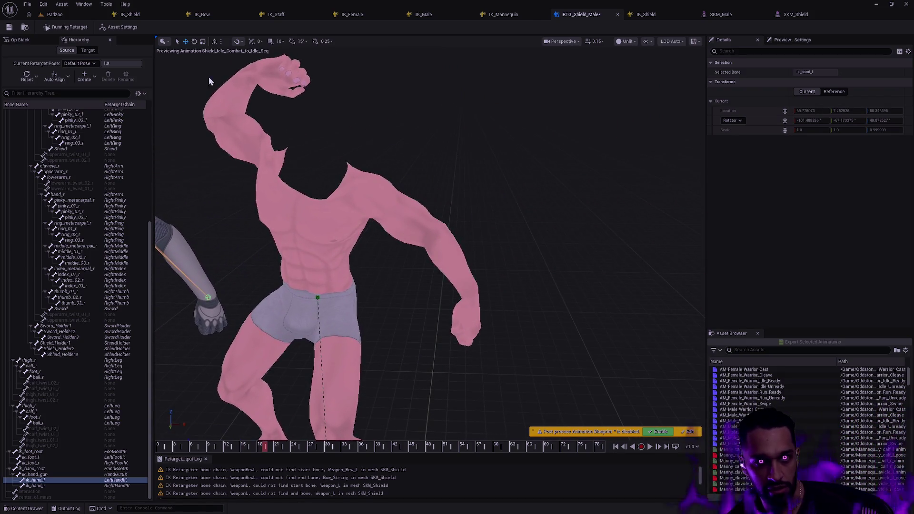
Study the pink character's arm and pelvis around frame 12, then show SKM_Shield/SKM_Male asset settings with offsets 50 and -50.
left_click(88, 50)
scroll(86, 454, "down", 2)
scroll(76, 457, "down", 5)
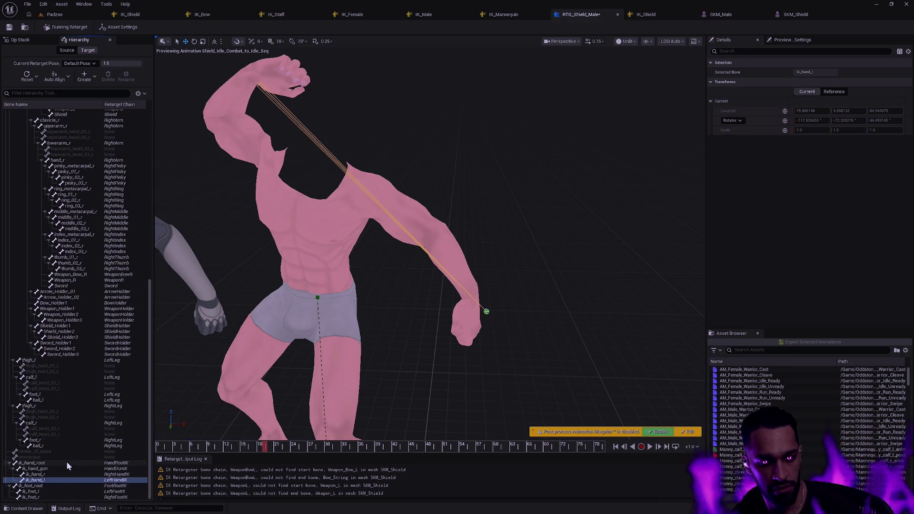
left_click_drag(441, 341, 441, 341)
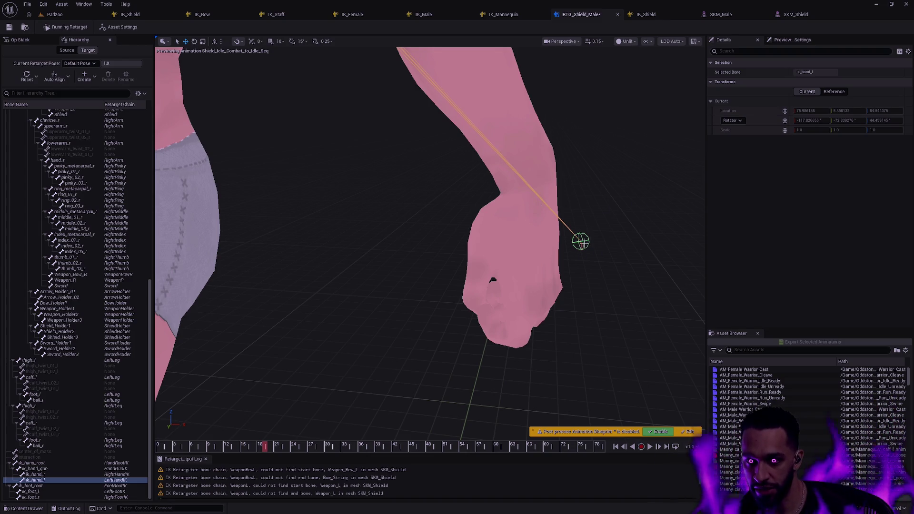
mouse_move(576, 219)
left_mouse_down()
mouse_move(523, 243)
mouse_move(514, 285)
mouse_move(385, 386)
left_mouse_up()
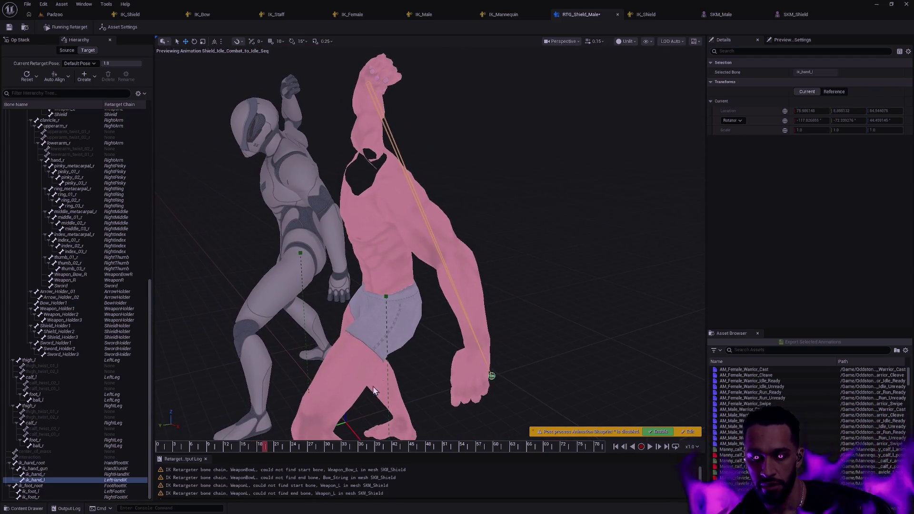
mouse_move(190, 446)
left_mouse_down()
mouse_move(144, 444)
mouse_move(458, 458)
mouse_move(603, 447)
left_mouse_up()
left_click_drag(534, 387, 495, 376)
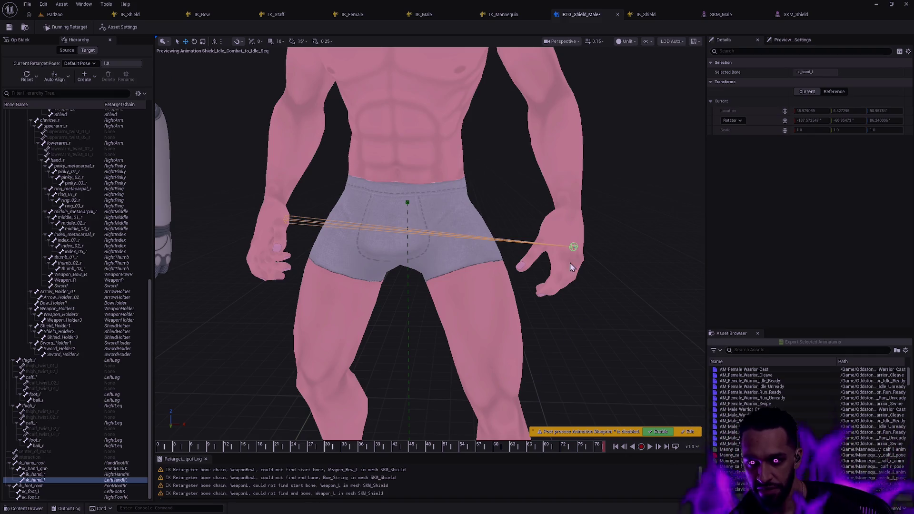
mouse_move(574, 219)
left_mouse_down()
mouse_move(575, 238)
mouse_move(552, 257)
left_mouse_up()
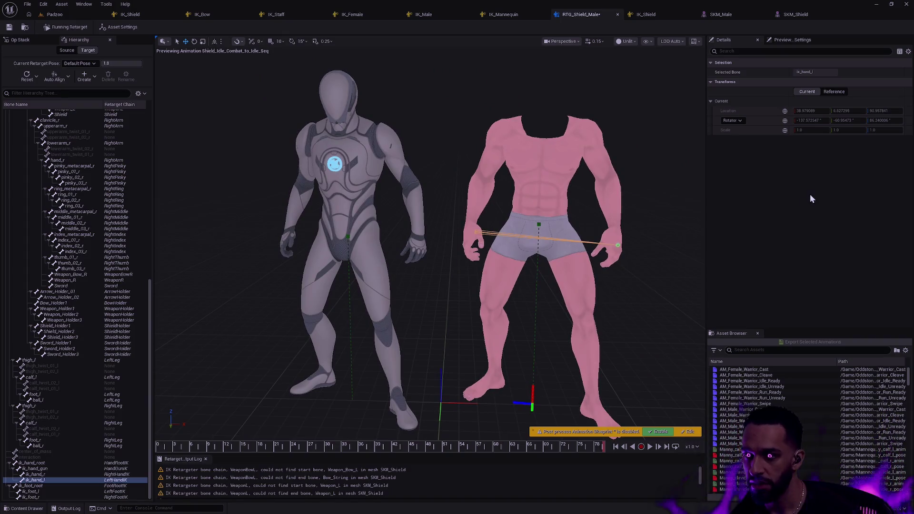
left_click(119, 27)
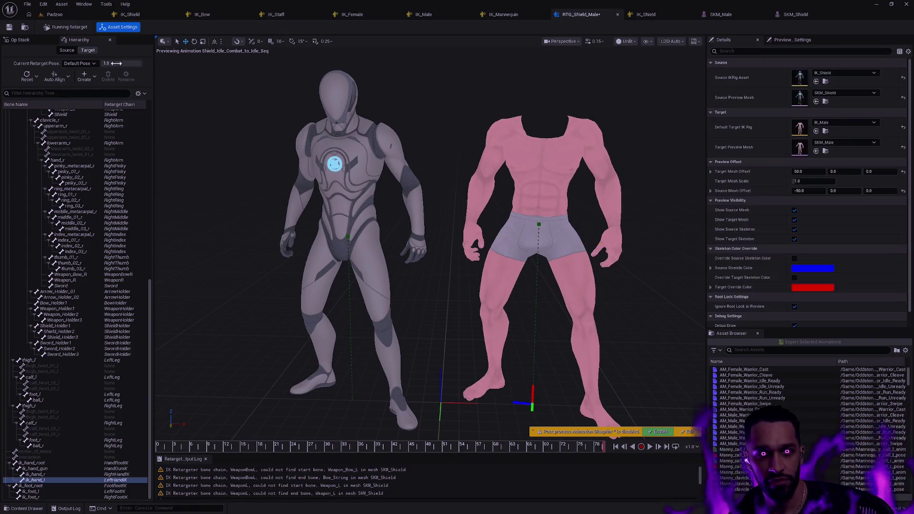
Reset Target and Source Mesh Offset to 0 and compare overlapping poses between frames 22 and 45.
left_click(903, 191)
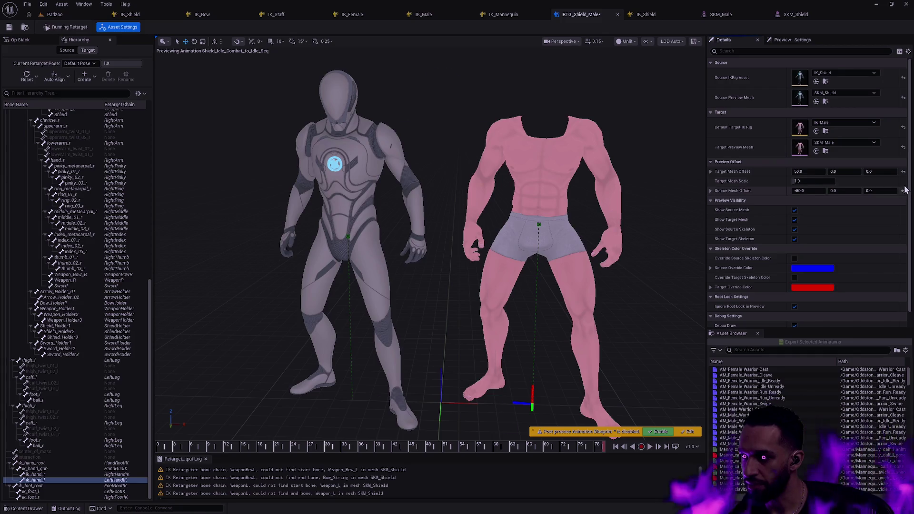
left_click(903, 171)
mouse_move(611, 240)
left_mouse_down()
mouse_move(587, 176)
mouse_move(584, 185)
mouse_move(598, 180)
left_mouse_up()
left_click_drag(497, 305, 498, 314)
mouse_move(172, 446)
left_mouse_down()
mouse_move(315, 450)
mouse_move(287, 450)
mouse_move(298, 450)
left_mouse_up()
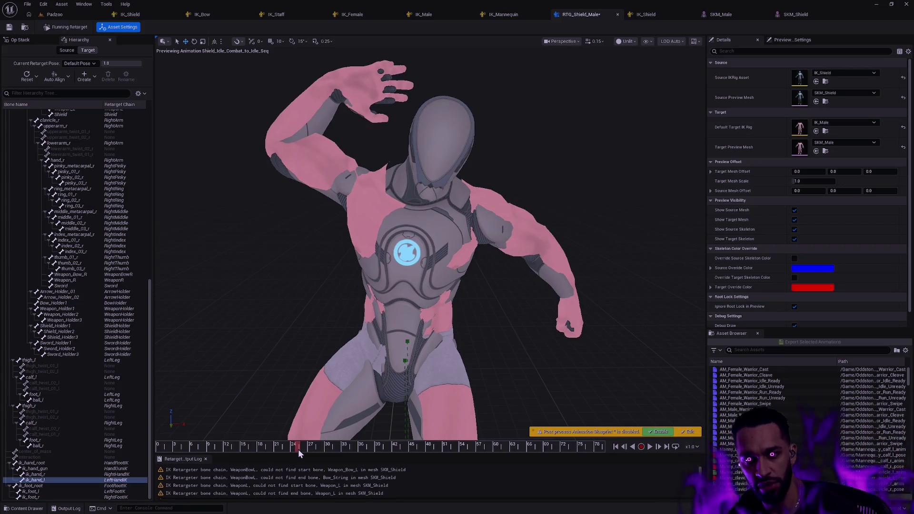
left_click_drag(296, 448, 603, 446)
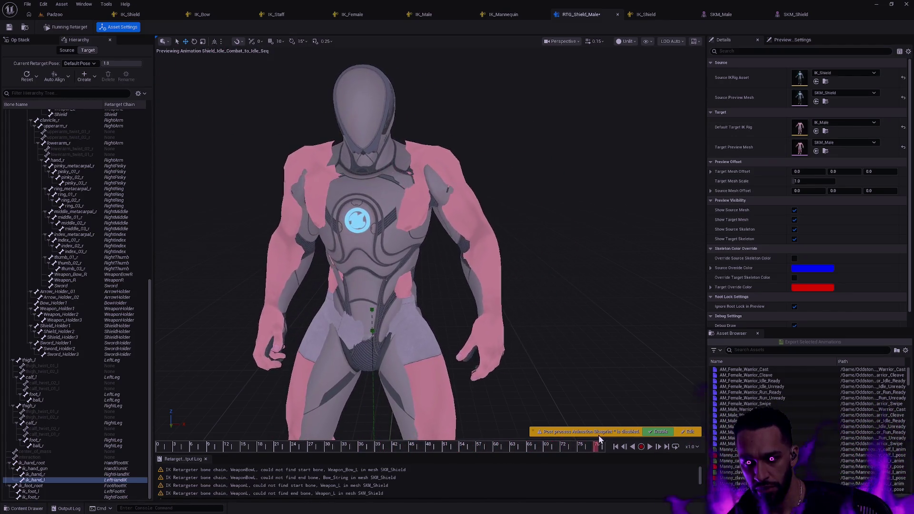
Show the retarget op list and select the Pelvis Motion op.
left_click_drag(521, 376, 538, 345)
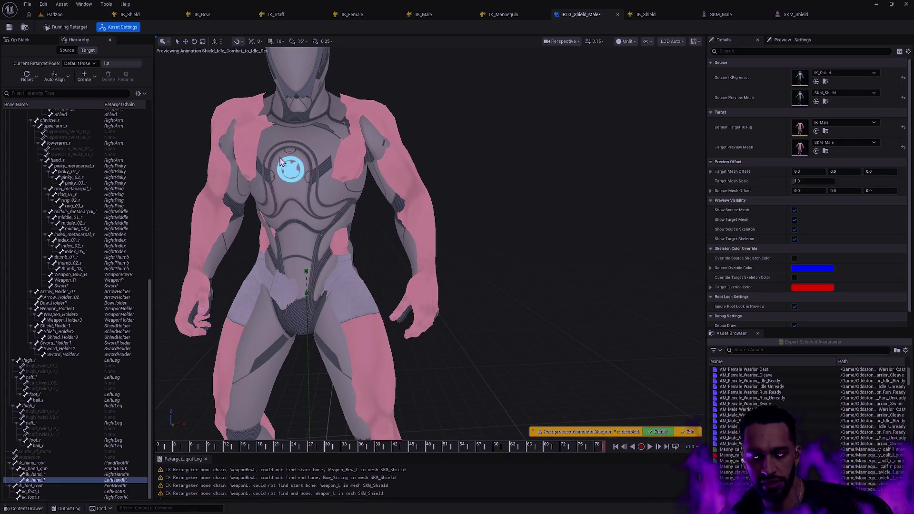
left_click(22, 39)
left_click(70, 62)
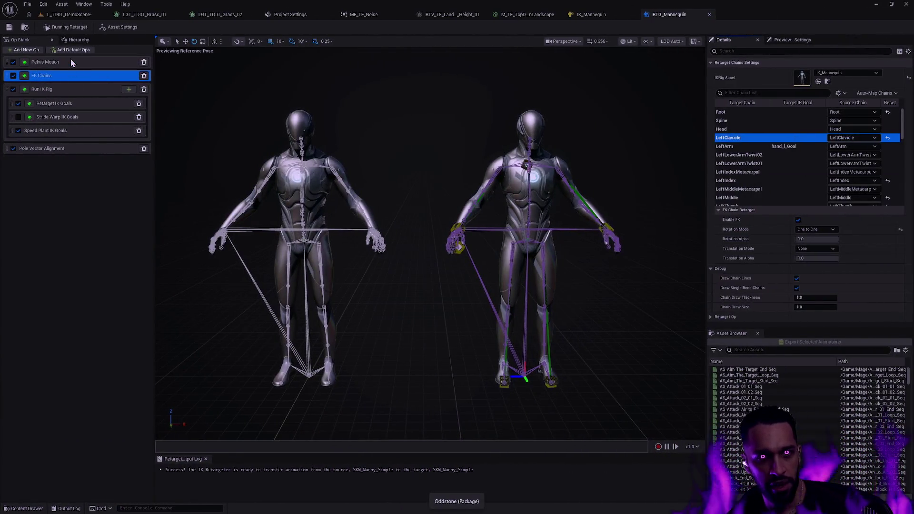
Review the Pelvis Motion, FK Chains, Run IK Rig, Speed Plant IK Goals and Pole Vector Alignment ops.
left_click(70, 60)
left_click(58, 75)
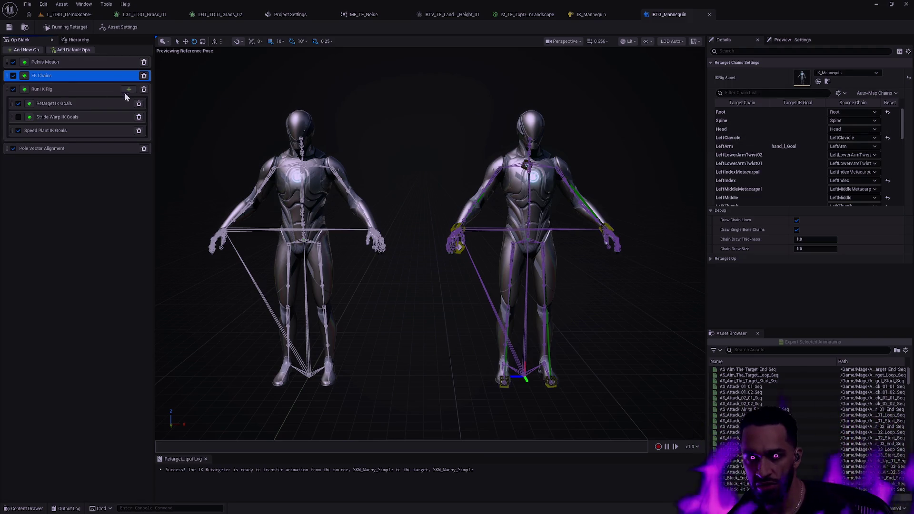
left_click(62, 91)
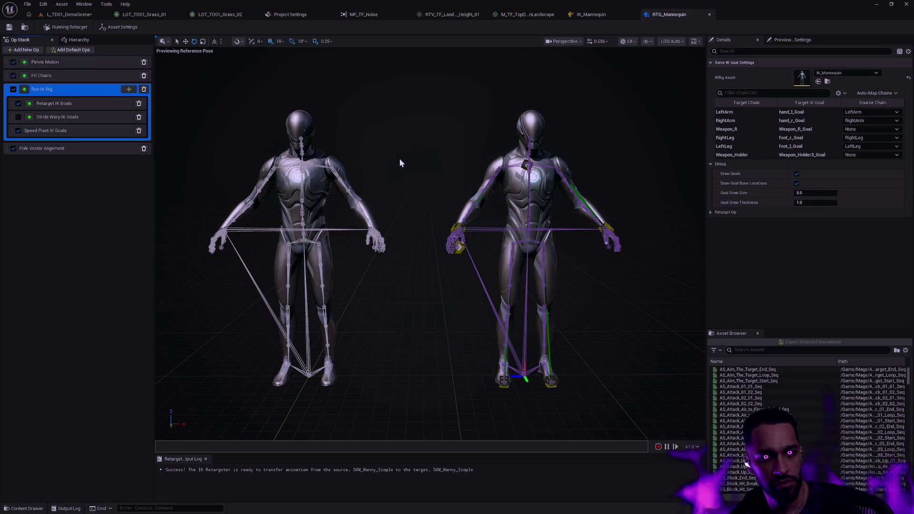
left_click(81, 131)
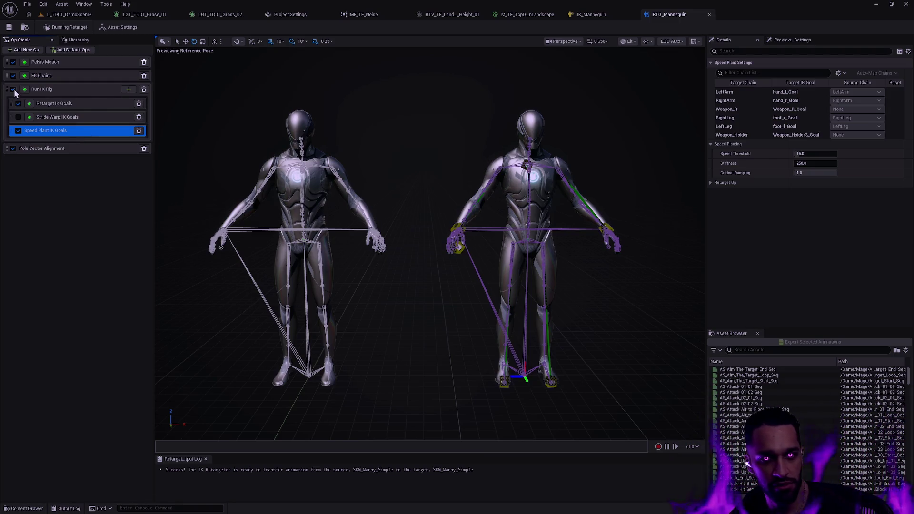
left_click(82, 150)
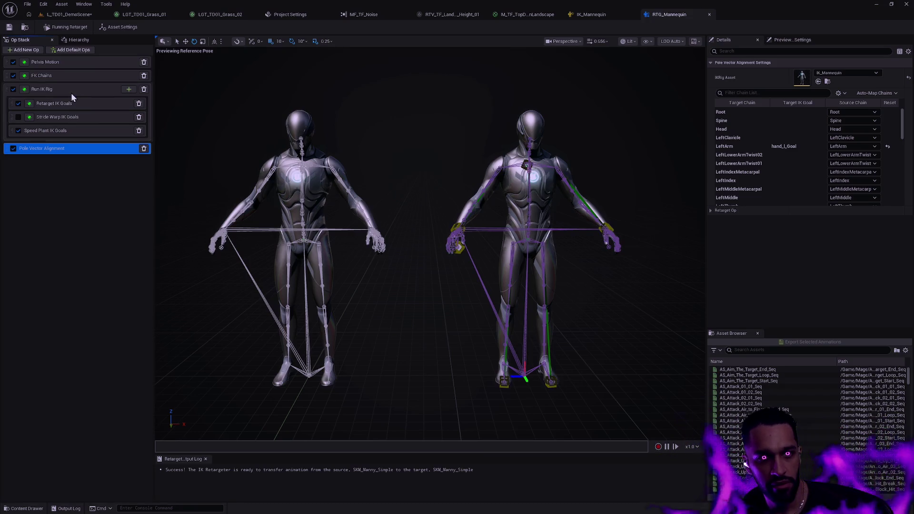
left_click(332, 94)
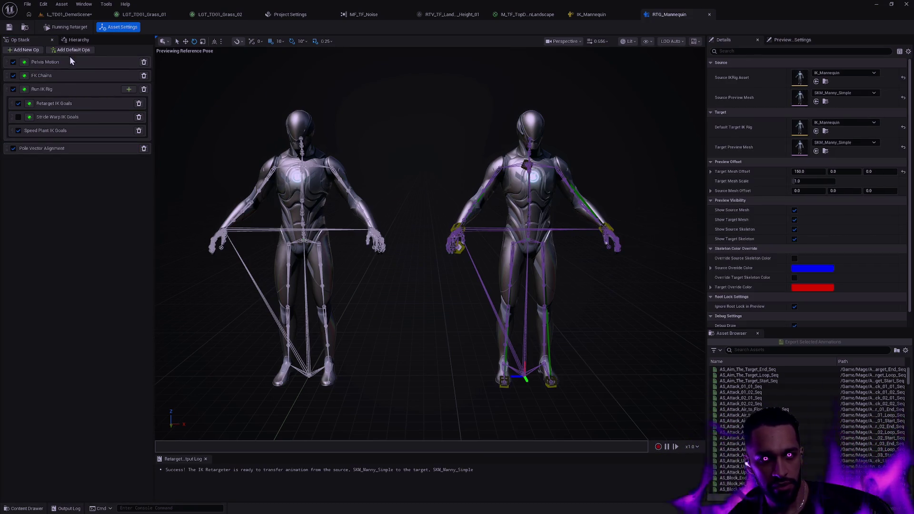
In FK Chains, inspect the Root, Spine and LeftClavicle chain settings.
left_click(73, 75)
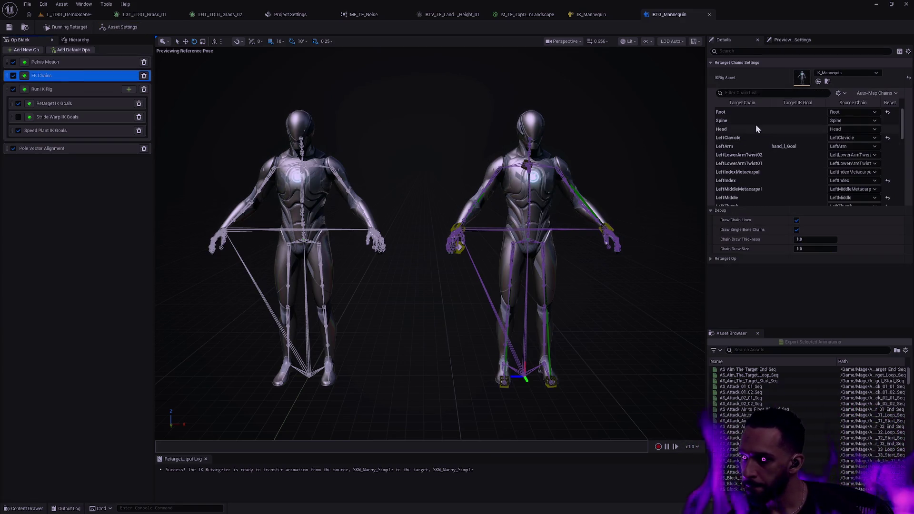
left_click(737, 115)
key("Down")
key("Down")
key("Down")
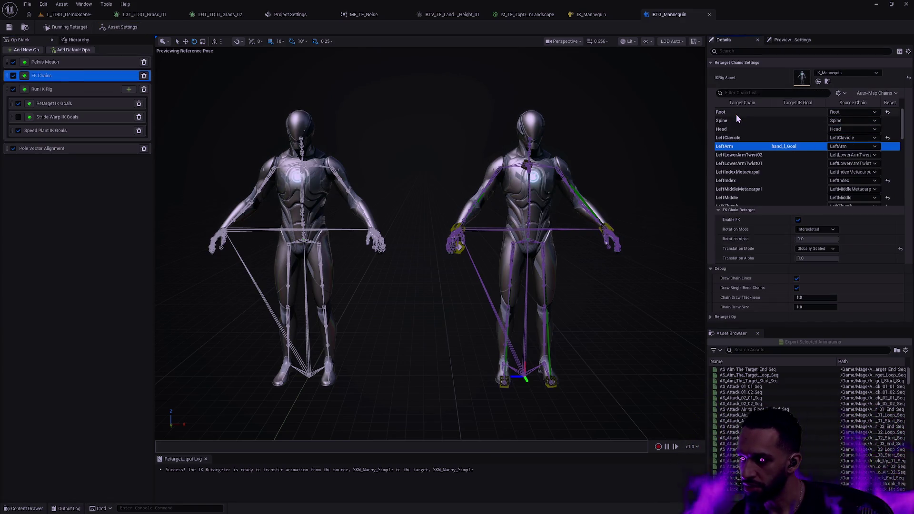
key("Down")
key("Down")
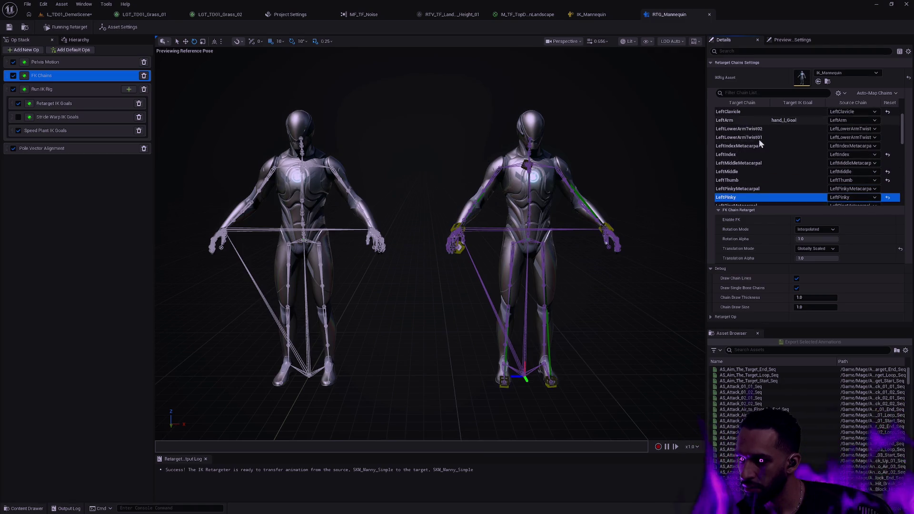
scroll(775, 161, "up", 2)
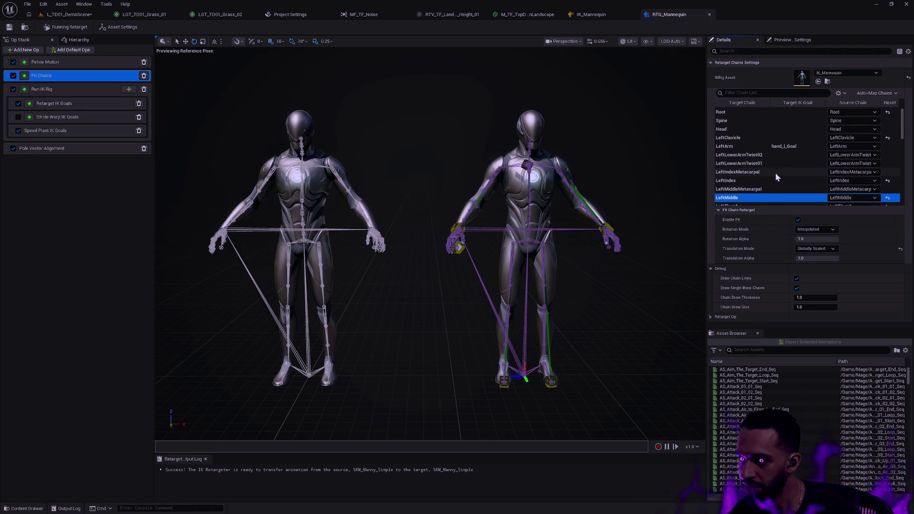
left_click(732, 122)
key("Down")
key("Down")
key("Down")
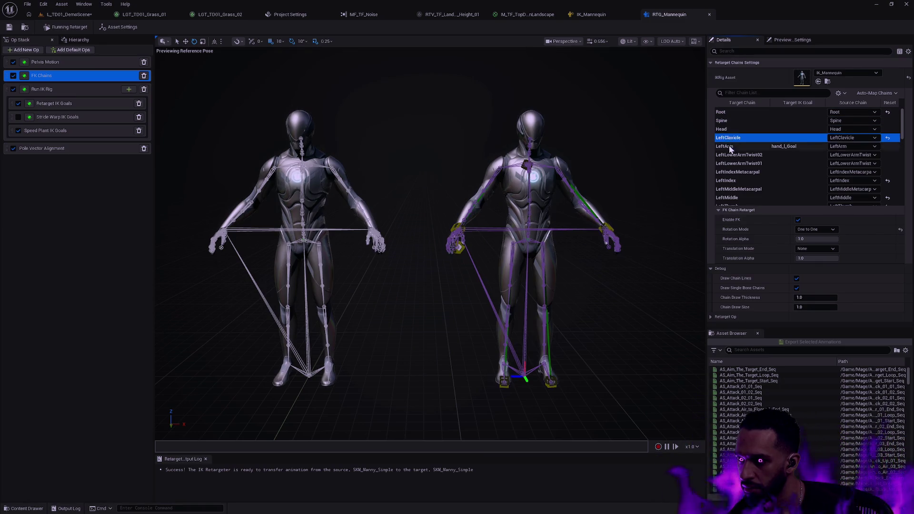
key("Down")
key("Up")
key("Up")
key("Up")
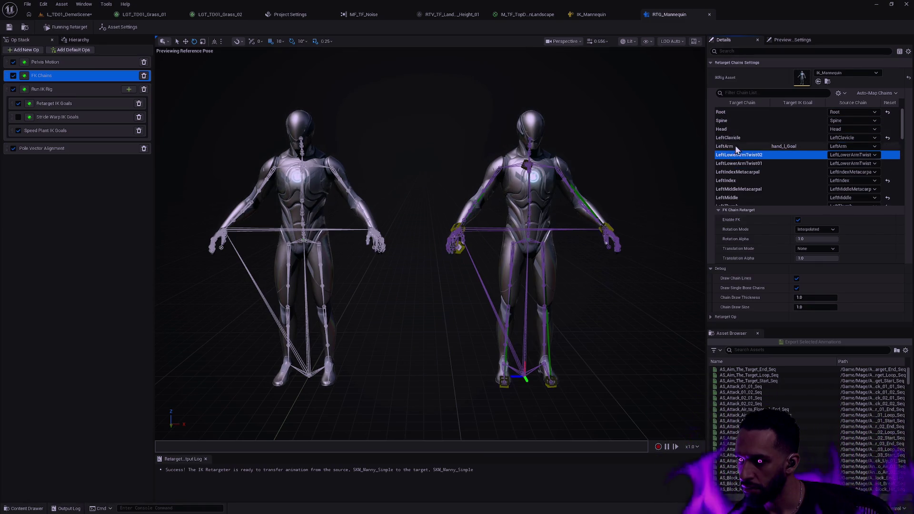
Step through the left arm twist and left finger chains down to LeftRing.
left_click(748, 164)
key("Down")
key("Down")
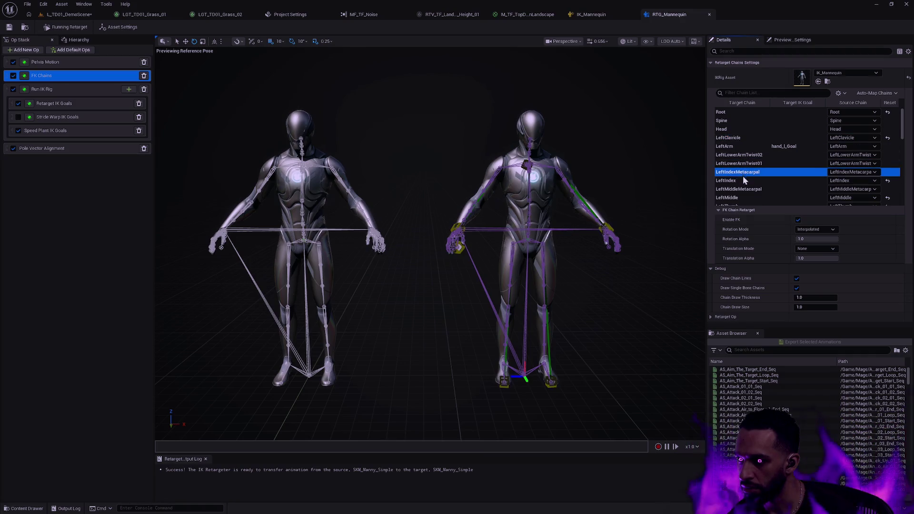
scroll(749, 164, "down", 2)
key("Down")
key("Down")
key("Down")
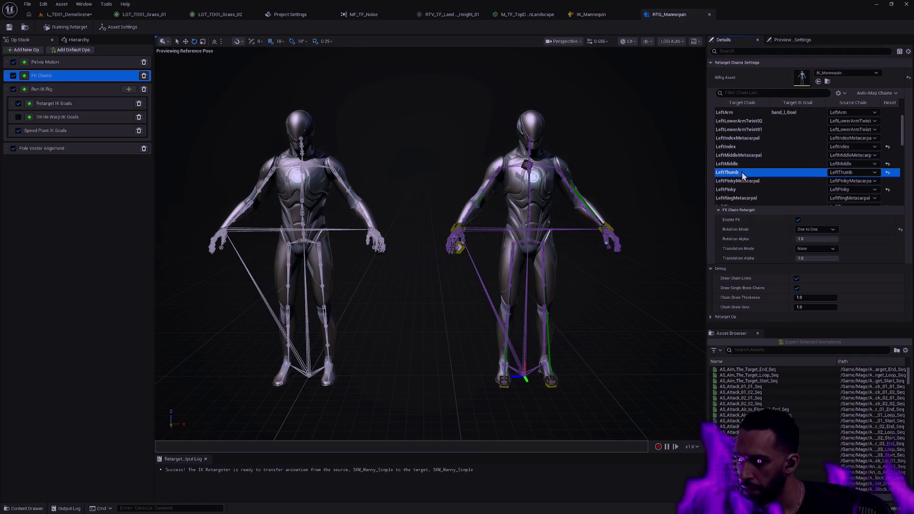
scroll(741, 172, "down", 2)
key("Down")
key("Down")
key("Down")
scroll(739, 183, "down", 2)
key("Down")
key("Down")
key("Down")
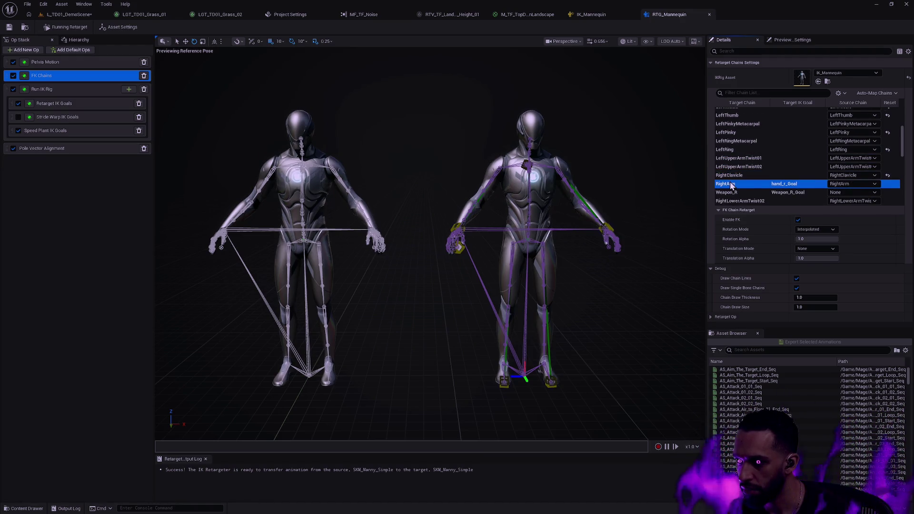
Inspect RightClavicle, RightArm, Weapon_R, right lower-arm twist, pinky and ring metacarpal chains.
left_click(733, 176)
left_click(733, 185)
left_click(734, 193)
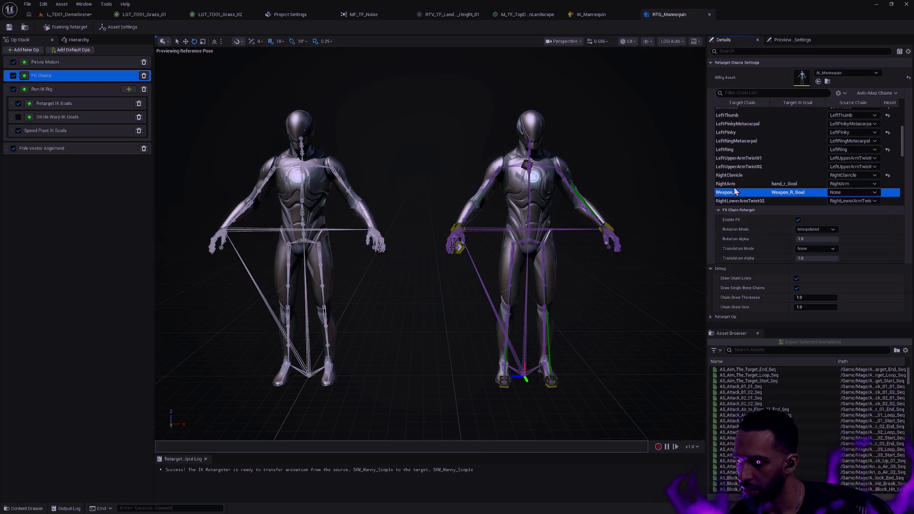
scroll(738, 186, "down", 3)
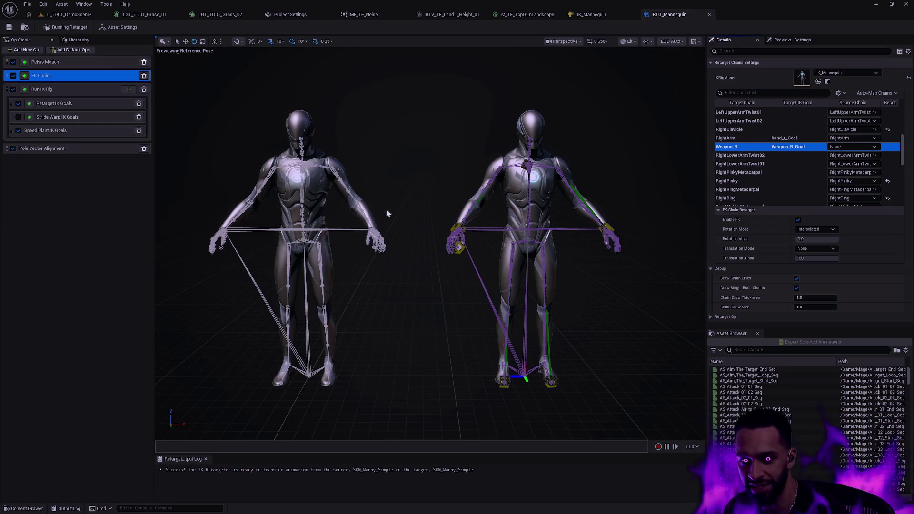
scroll(768, 176, "down", 1)
left_click(744, 144)
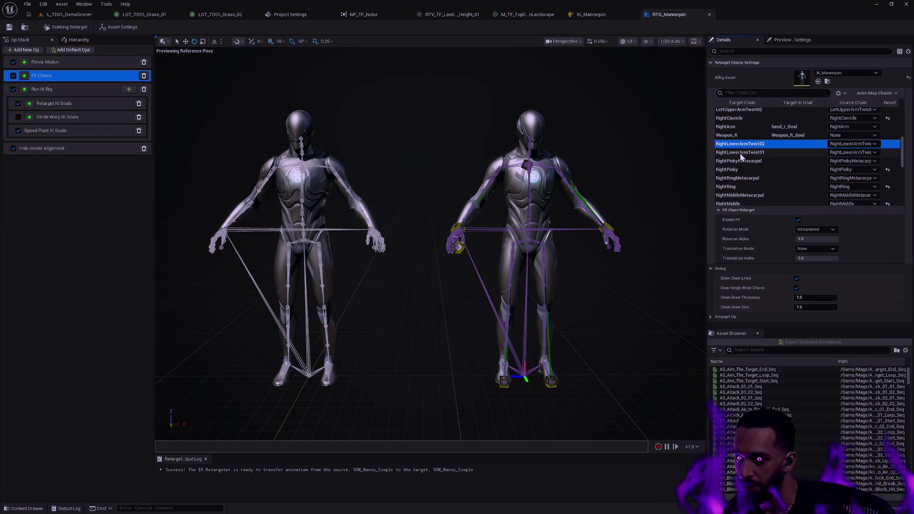
left_click(741, 153)
left_click(737, 162)
left_click(735, 170)
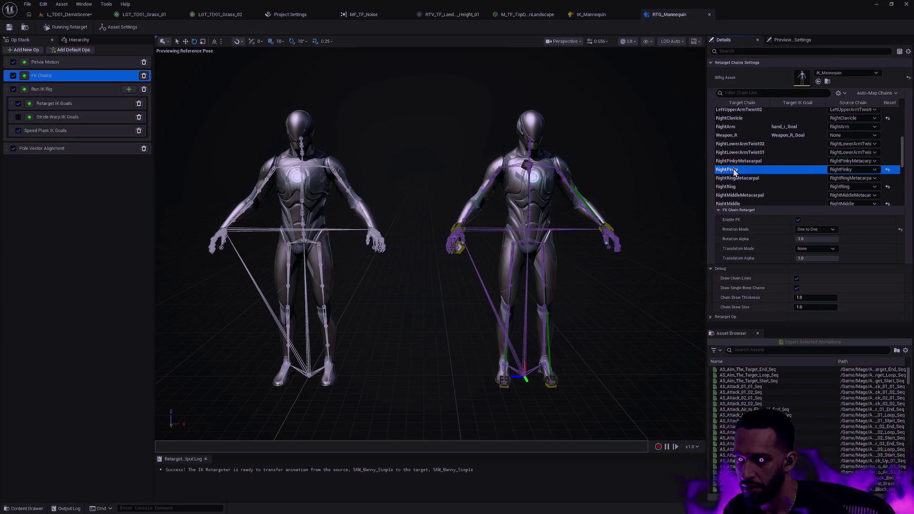
left_click(736, 180)
Inspect the RightRing, RightMiddle, RightIndex, RightThumb and RightUpperArmTwist01 chains.
scroll(739, 181, "down", 1)
left_click(747, 184)
left_click(750, 192)
scroll(758, 174, "down", 3)
left_click(740, 167)
left_click(740, 175)
left_click(741, 184)
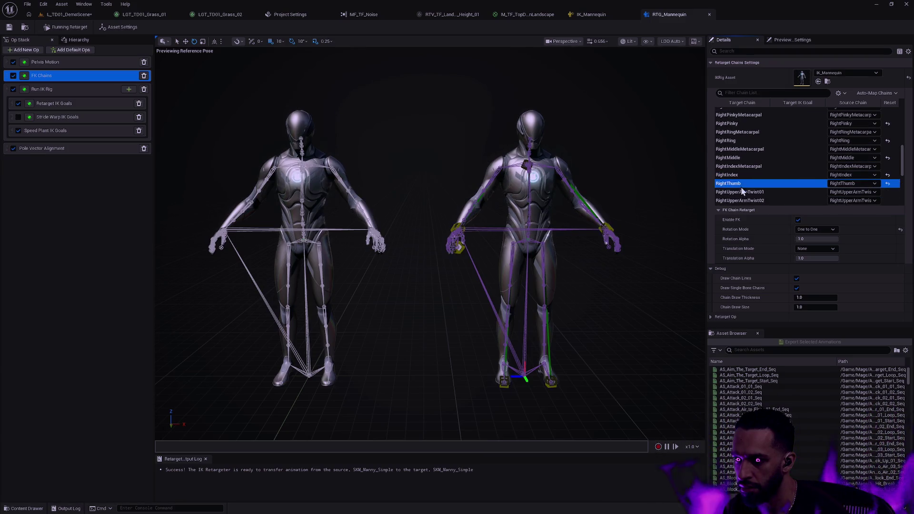
left_click(745, 192)
scroll(753, 171, "down", 3)
Step through the right and left leg and thigh twist chains to FootRootIK.
left_click(740, 164)
left_click(743, 172)
scroll(752, 161, "down", 3)
left_click(739, 136)
left_click(739, 144)
left_click(740, 152)
left_click(739, 160)
scroll(750, 144, "down", 3)
left_click(741, 123)
left_click(740, 132)
left_click(739, 141)
left_click(739, 150)
left_click(743, 158)
Check the IK chains down to Weapon_Holder: no source chain, Interpolated rotation, translation None.
scroll(746, 147, "down", 1)
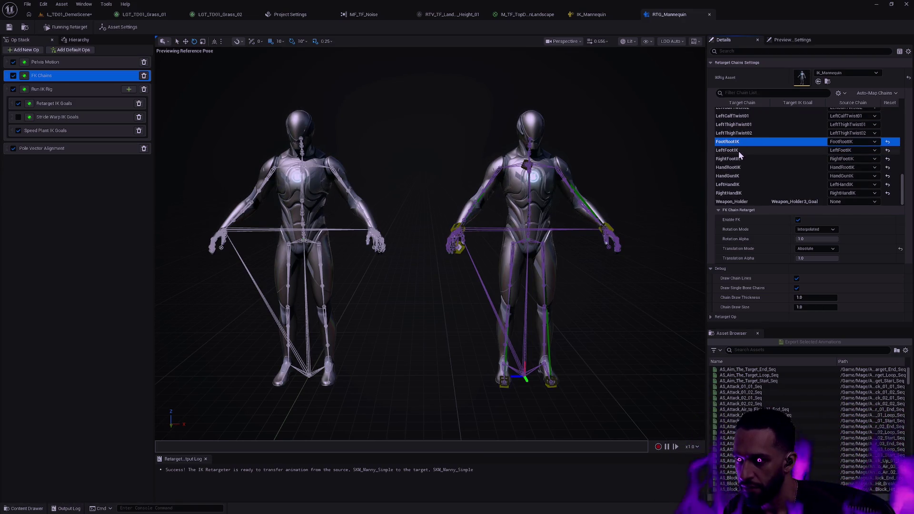
left_click(738, 150)
left_click(738, 159)
left_click(736, 167)
key("Down")
key("Down")
key("Down")
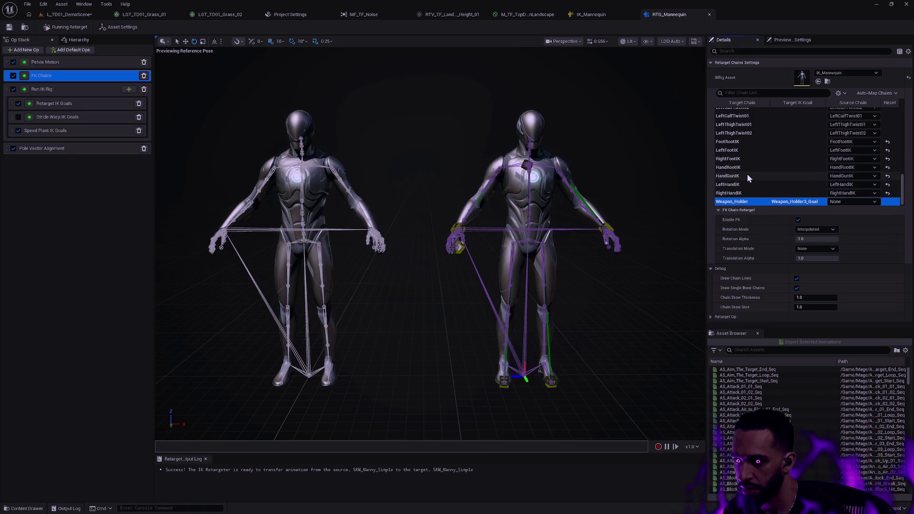
left_click(714, 322)
left_click(710, 316)
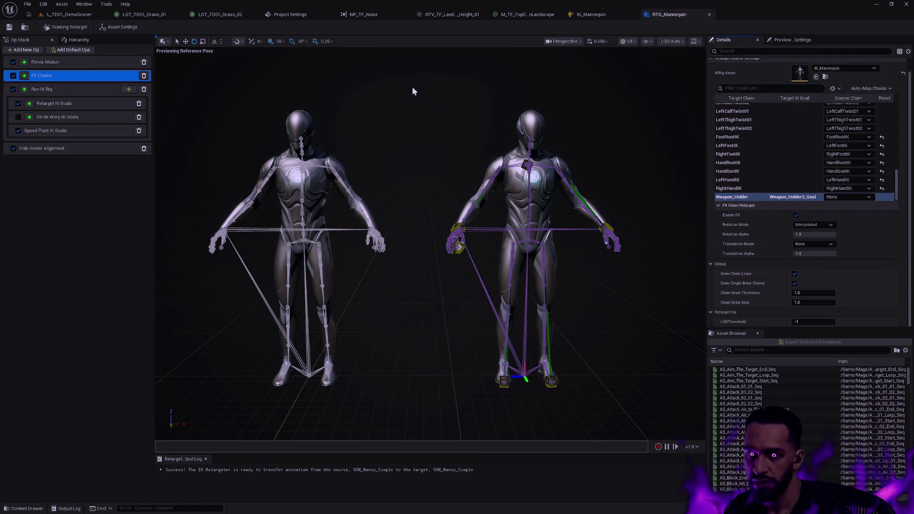
left_click(65, 90)
Switch to the RTG_Shield_Male retargeter, frame the character, and save it.
left_click(70, 77)
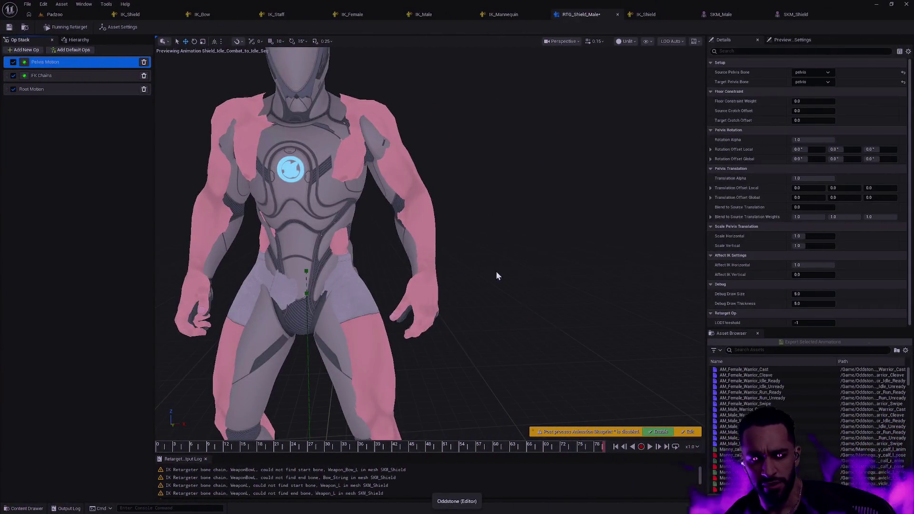
left_click_drag(496, 276, 496, 305)
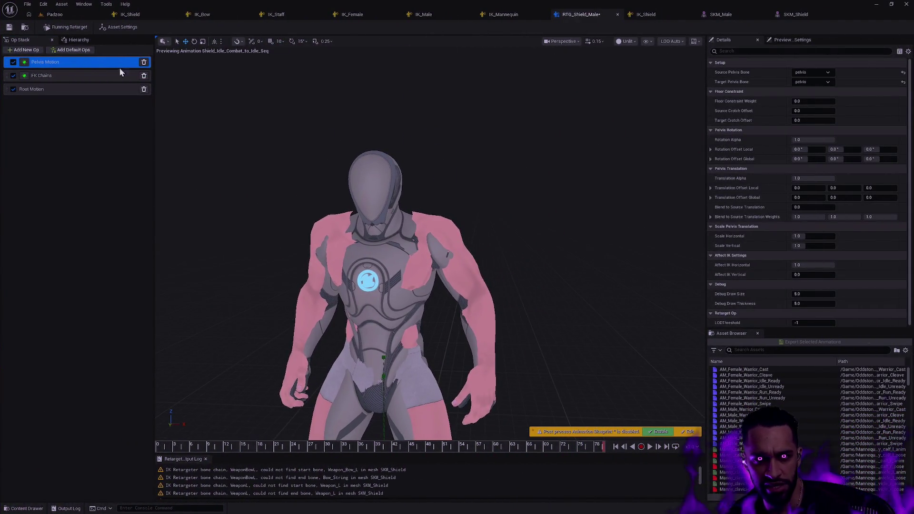
left_click(10, 28)
Inspect the target bone hierarchy at the first frame, then view the source and target asset settings.
left_click(77, 40)
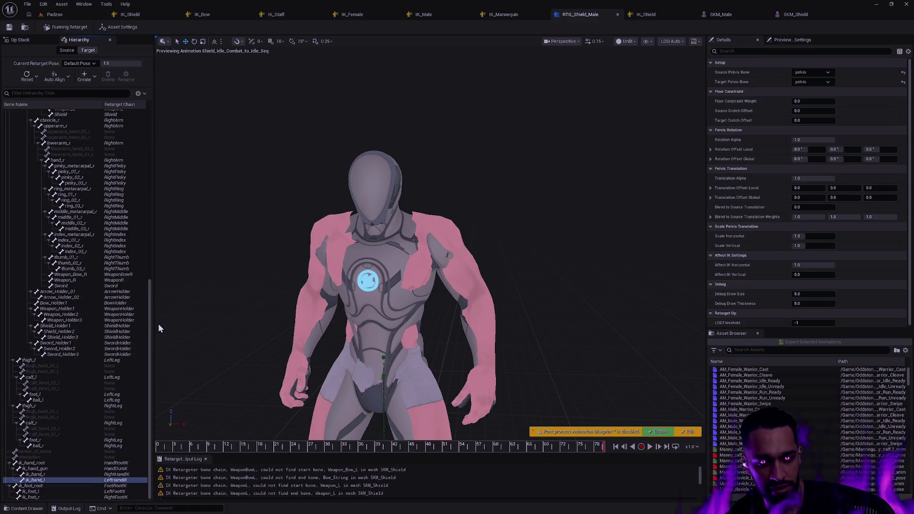
left_click(150, 343)
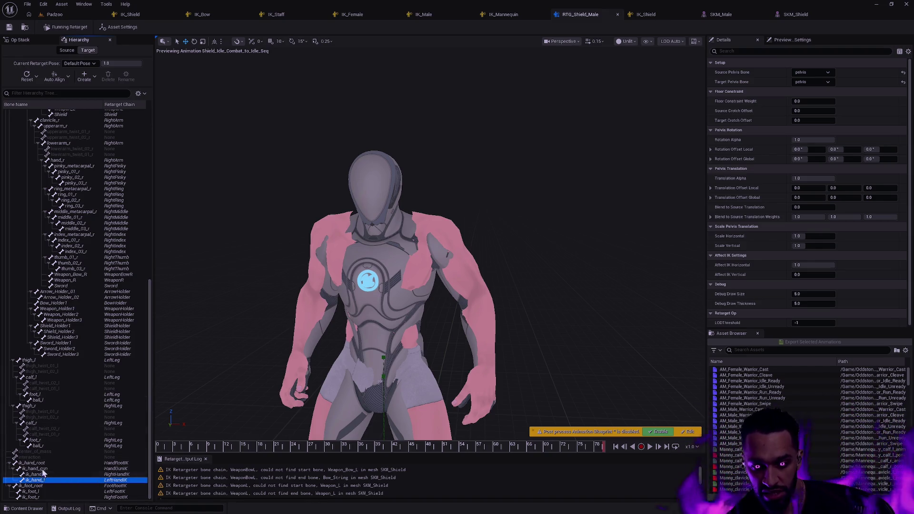
mouse_move(450, 353)
left_mouse_down()
mouse_move(450, 404)
mouse_move(427, 436)
left_mouse_up()
left_click_drag(201, 448, 149, 444)
mouse_move(234, 431)
left_mouse_down()
mouse_move(229, 409)
mouse_move(240, 400)
mouse_move(285, 397)
left_mouse_up()
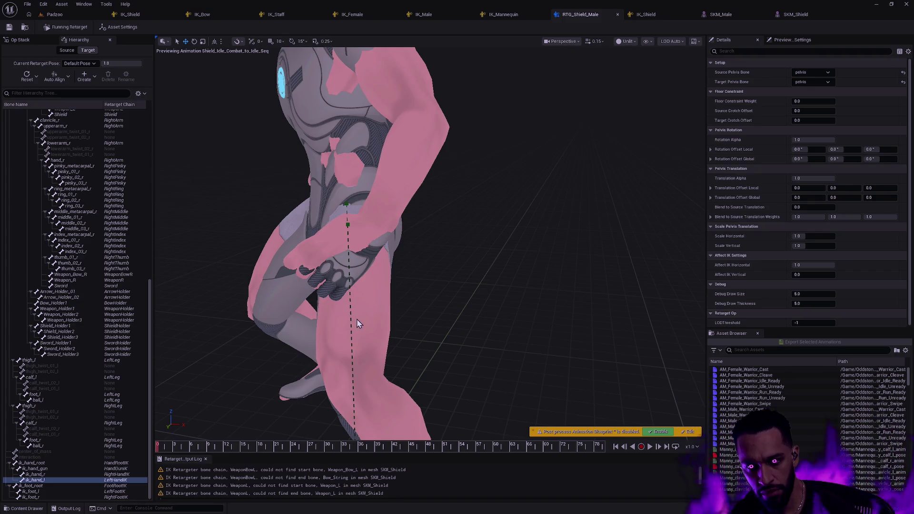
mouse_move(372, 322)
left_mouse_down()
mouse_move(383, 286)
mouse_move(381, 304)
mouse_move(391, 286)
mouse_move(380, 302)
mouse_move(414, 300)
mouse_move(400, 300)
left_mouse_up()
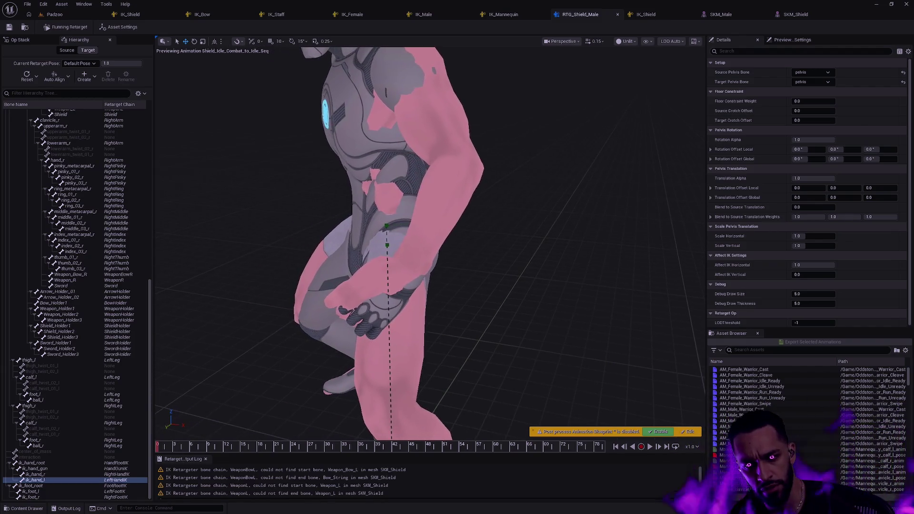
left_click(119, 27)
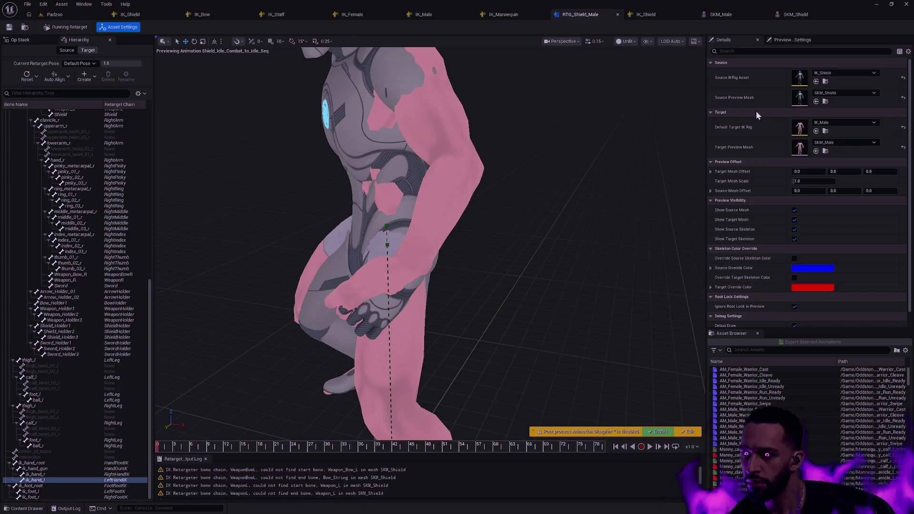
Nudge Target Mesh Offset X, then bring it back to 0, 0, 0 and view the reference pose.
mouse_move(798, 171)
left_mouse_down()
mouse_move(827, 172)
mouse_move(791, 171)
mouse_move(828, 172)
mouse_move(799, 171)
left_mouse_up()
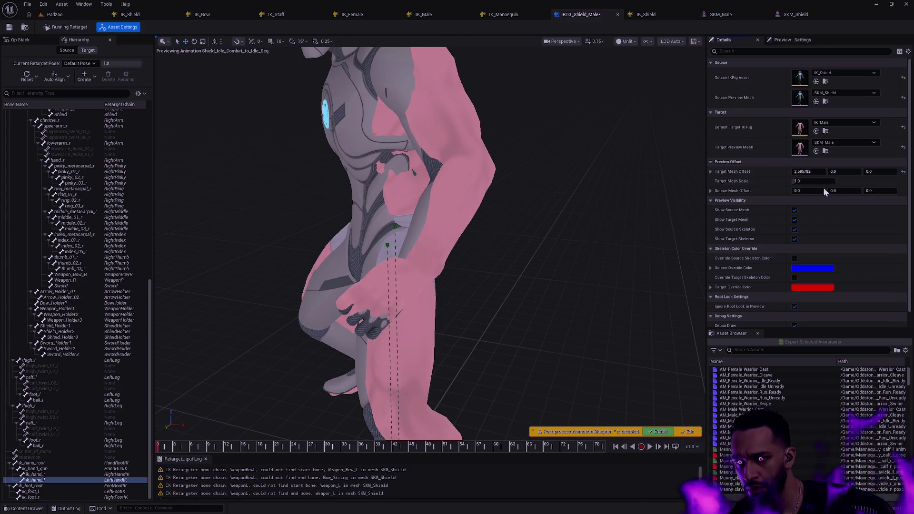
left_click(903, 174)
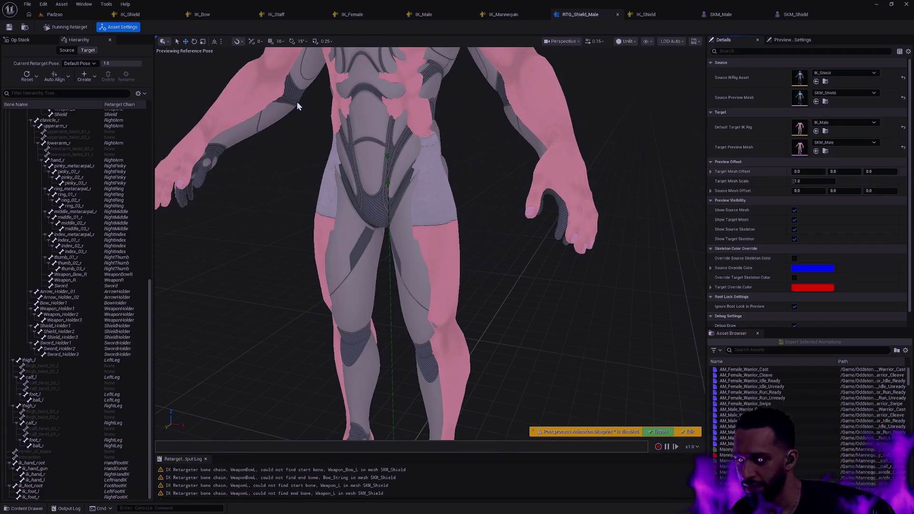
key("ctrl+z")
left_click(43, 4)
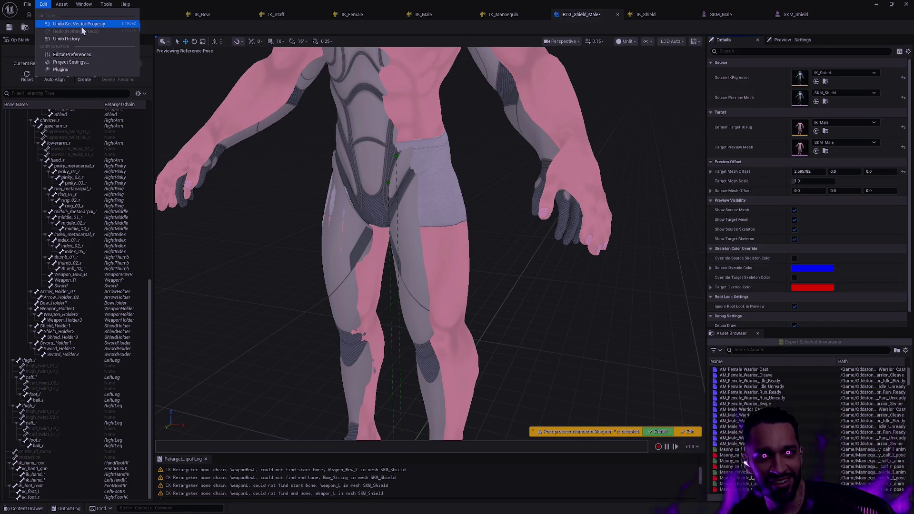
left_click(902, 171)
left_click(902, 171)
left_click_drag(555, 298, 556, 298)
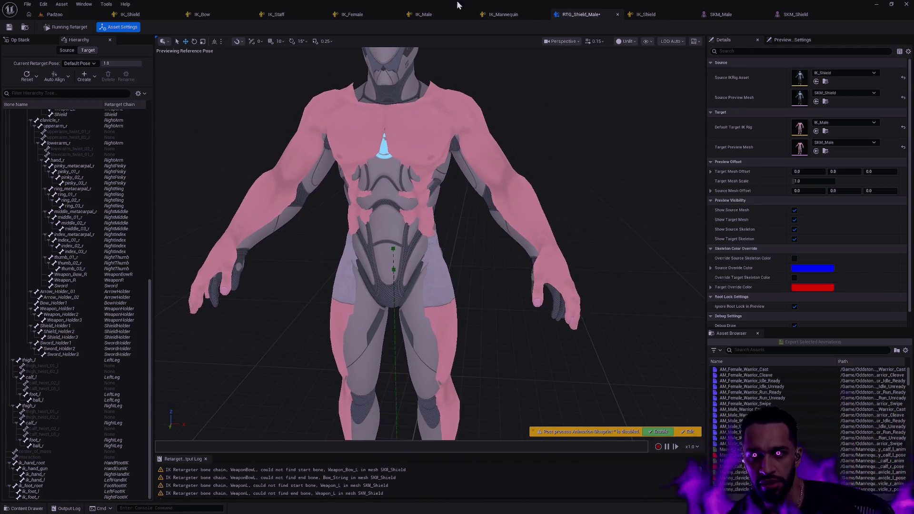
left_click(664, 16)
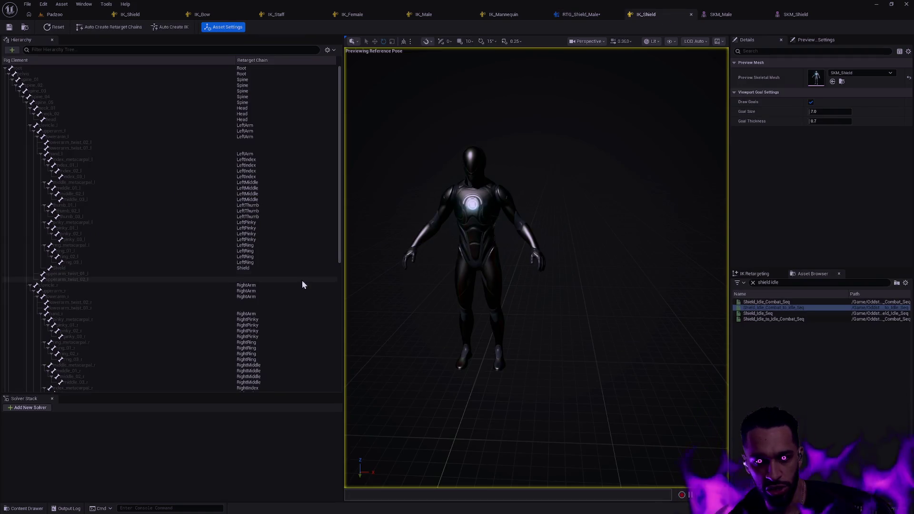
Compare the IK_Shield rig with IK_Mannequin, then return to IK_Shield and zoom in on its rig.
left_click(505, 14)
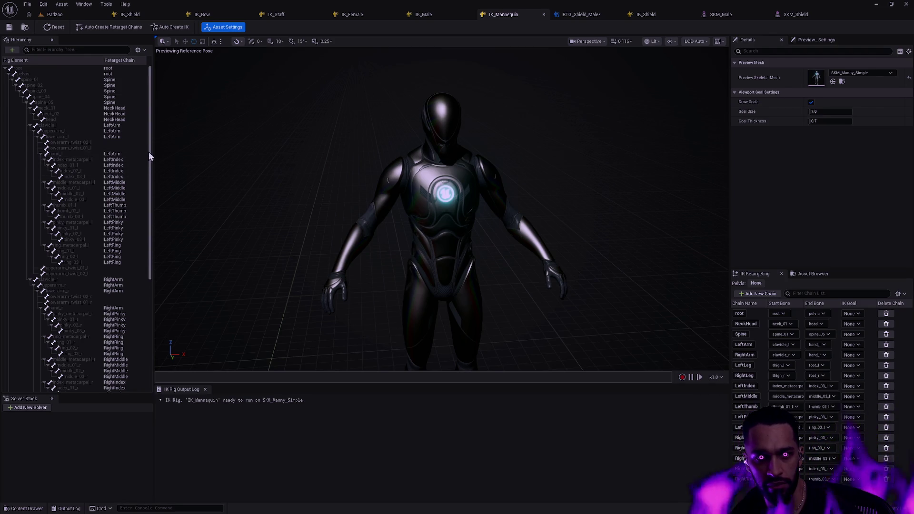
left_click_drag(149, 152, 144, 299)
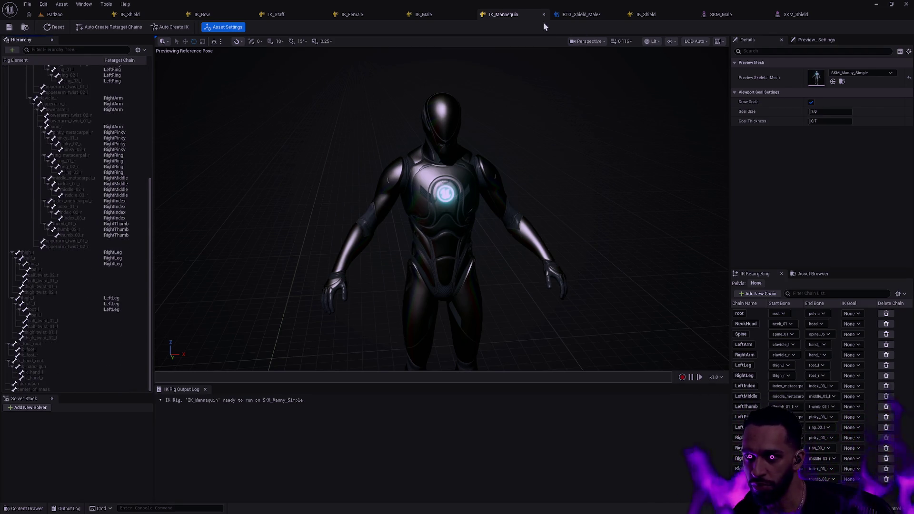
left_click(138, 18)
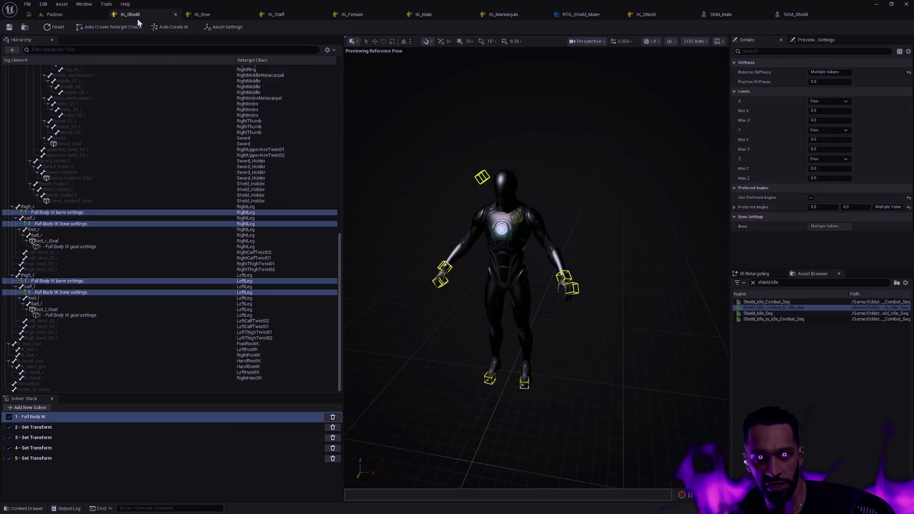
mouse_move(523, 284)
left_mouse_down()
mouse_move(504, 267)
mouse_move(529, 251)
mouse_move(459, 245)
mouse_move(507, 243)
left_mouse_up()
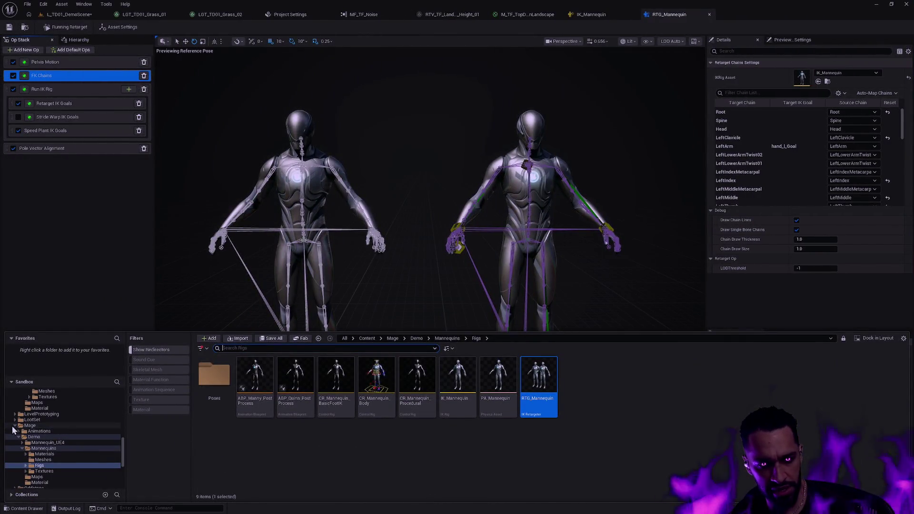
Browse the Content Browser to the Mage/Demo/Mannequin_UE4/Rigs folder.
scroll(47, 448, "down", 2)
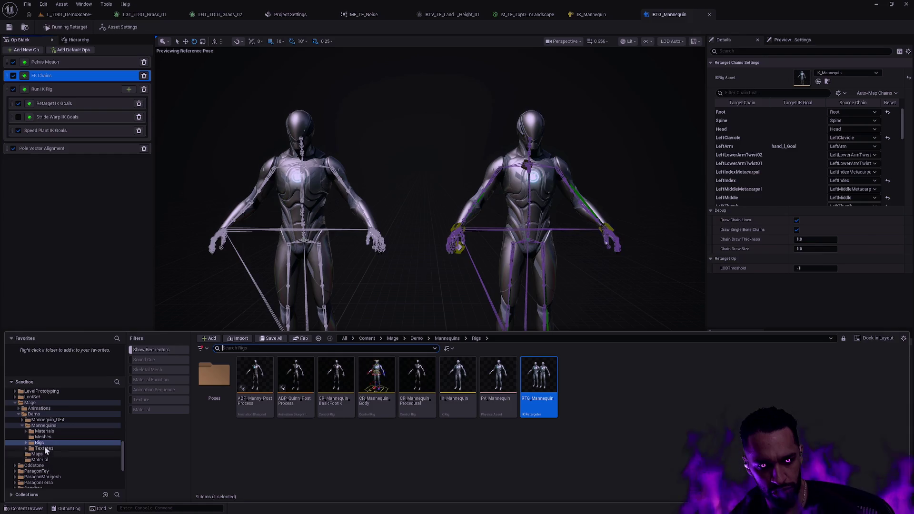
left_click(35, 414)
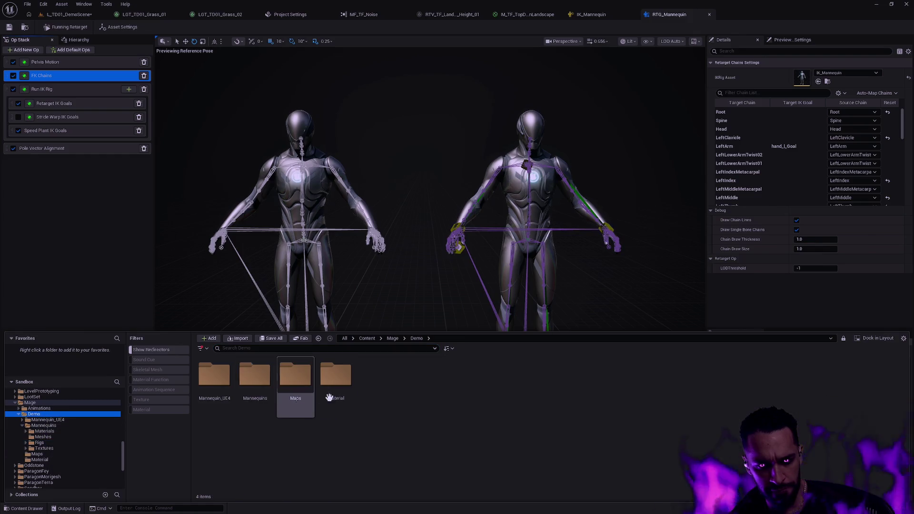
double_click(255, 380)
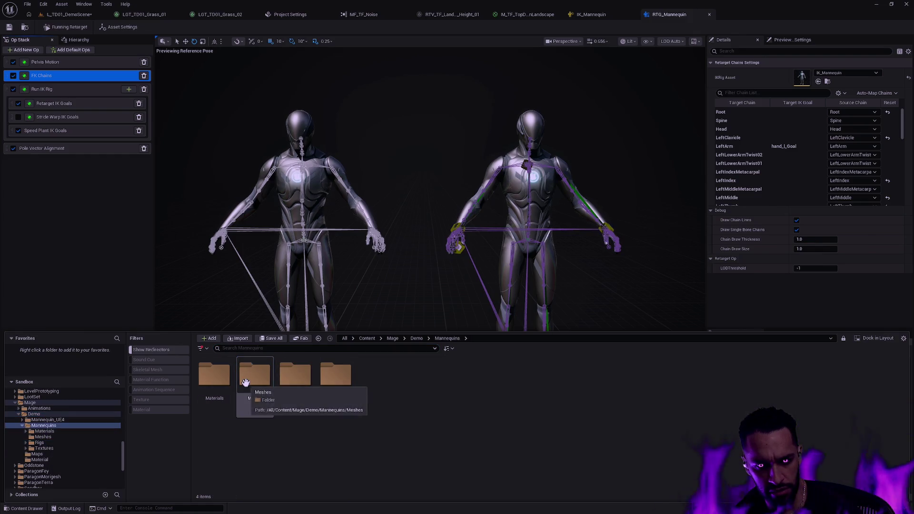
double_click(295, 381)
key("alt+Left")
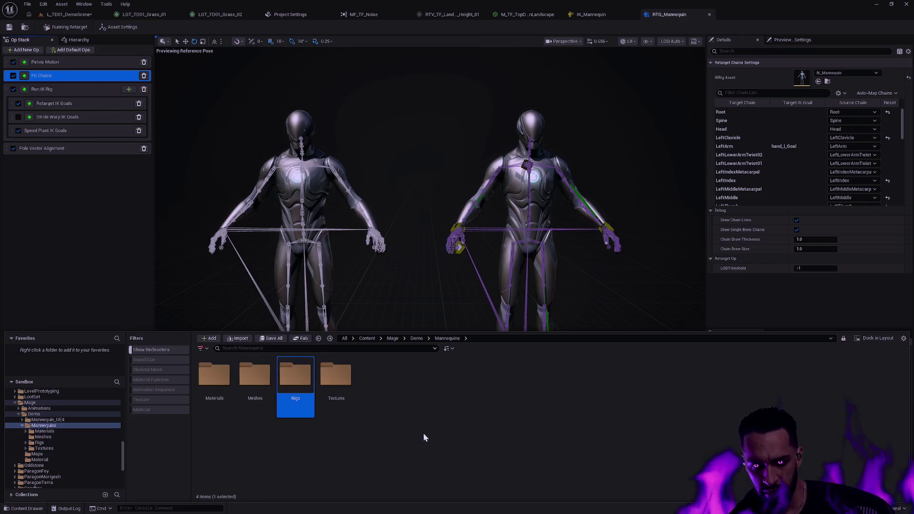
key("alt+Left")
double_click(228, 388)
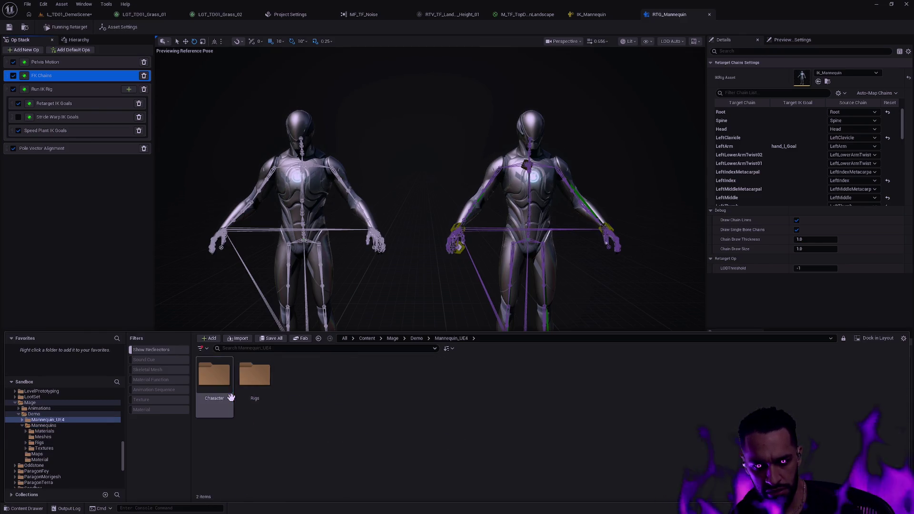
double_click(273, 397)
Open RTG_UE4Manny_UE5Manny, zoom in on both mannequins, and select the ik_hand_l bone.
left_click(262, 409)
double_click(263, 409)
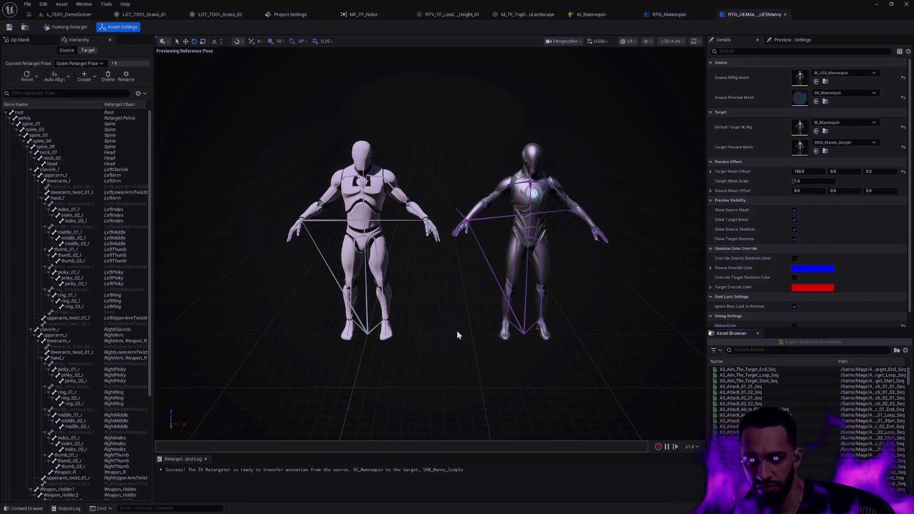
mouse_move(412, 364)
left_mouse_down()
mouse_move(431, 290)
mouse_move(445, 274)
mouse_move(498, 317)
mouse_move(495, 330)
mouse_move(455, 336)
mouse_move(383, 312)
left_mouse_up()
left_click(476, 301)
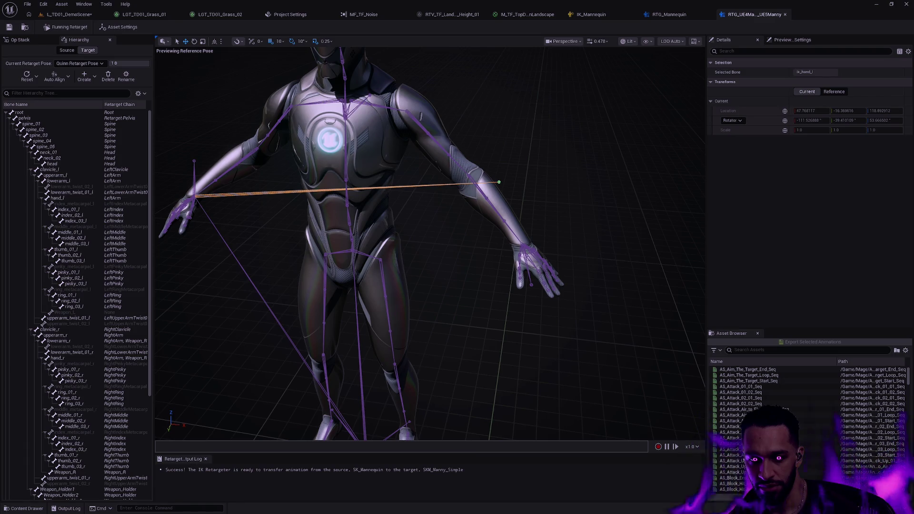
Look over the source bone hierarchy and Pelvis Motion op settings, then open the FK chain list.
left_click_drag(150, 269, 145, 427)
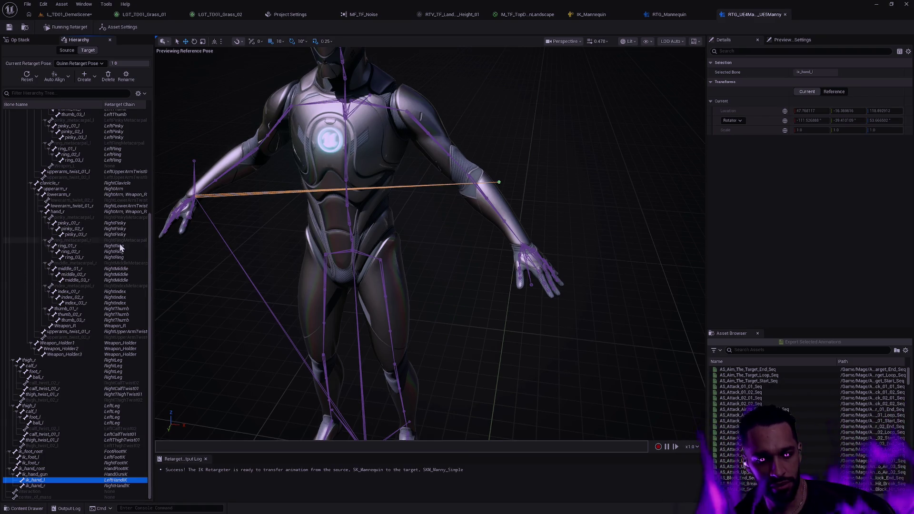
left_click(70, 49)
left_click(22, 41)
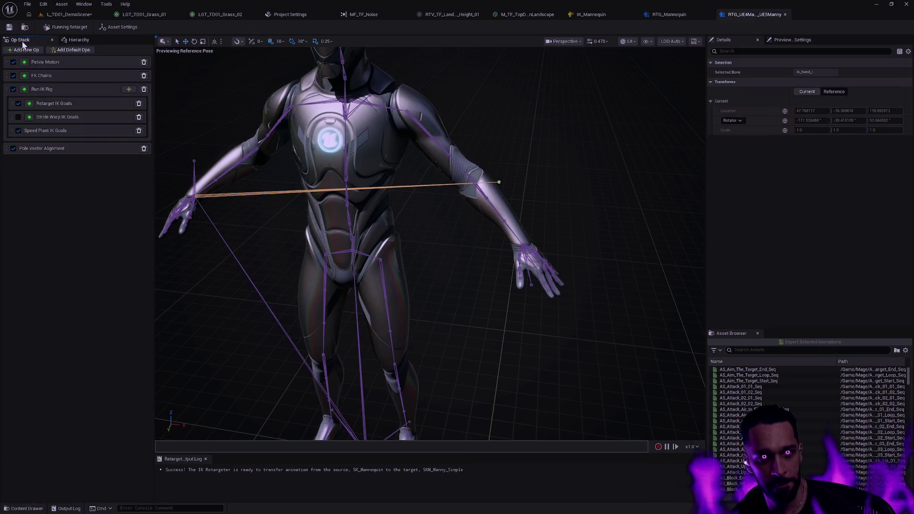
left_click(79, 65)
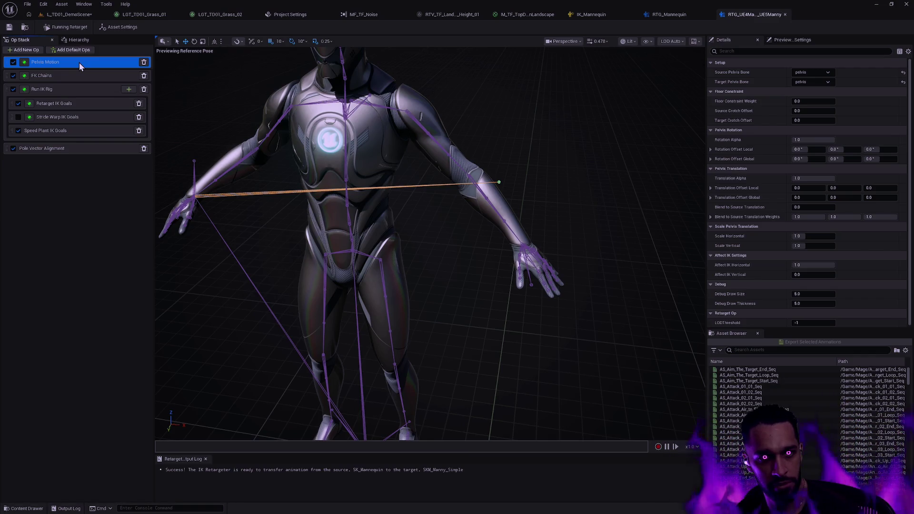
left_click(72, 75)
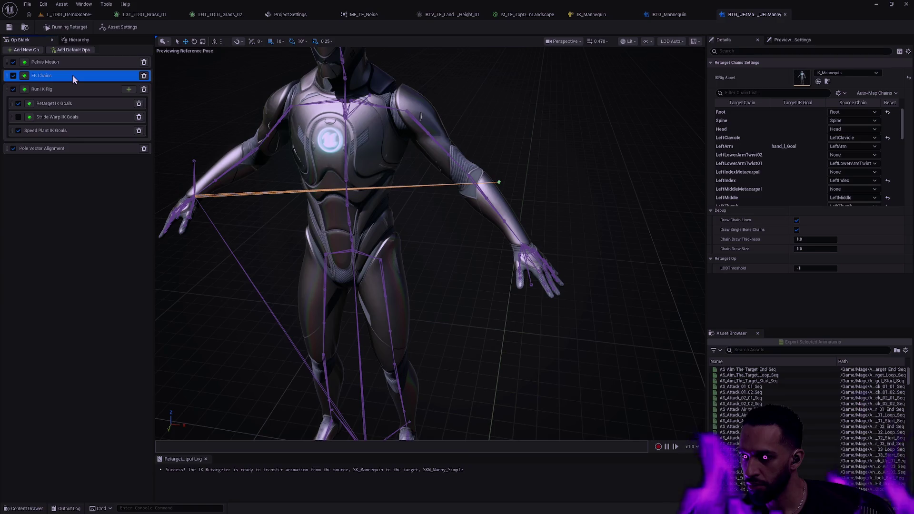
Select the LeftHandIK chain to see Interpolated rotation and Absolute translation, framing its IK goal.
scroll(739, 158, "down", 5)
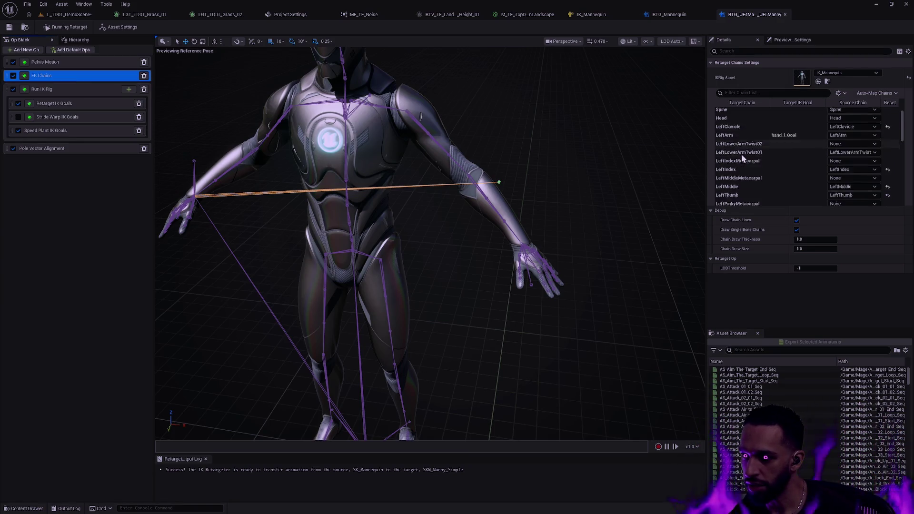
scroll(747, 160, "down", 3)
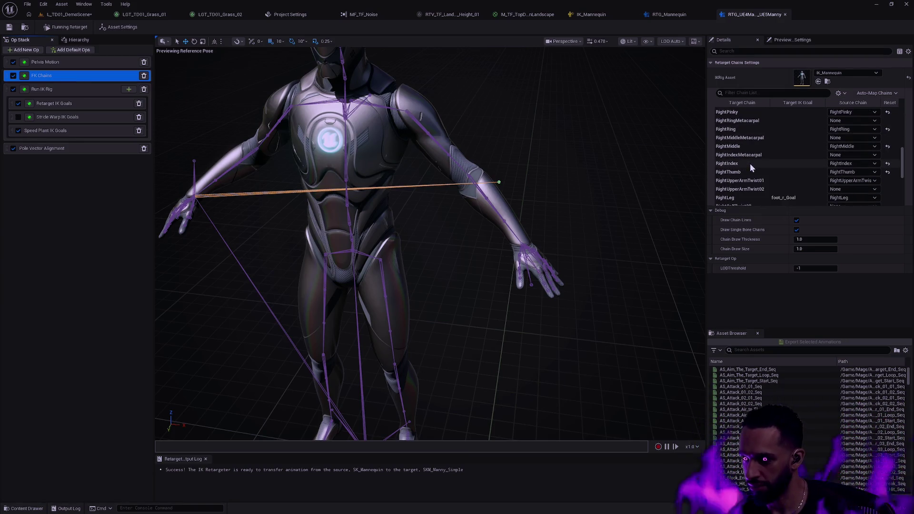
scroll(749, 162, "down", 5)
left_click(747, 165)
left_click(747, 171)
left_click(745, 181)
left_click(742, 189)
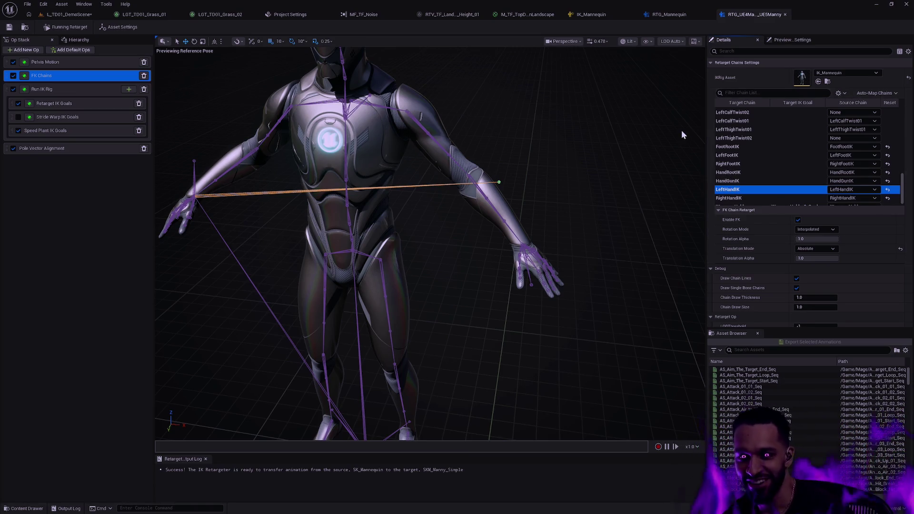
mouse_move(514, 209)
left_mouse_down()
mouse_move(476, 214)
mouse_move(514, 181)
left_mouse_up()
key("f")
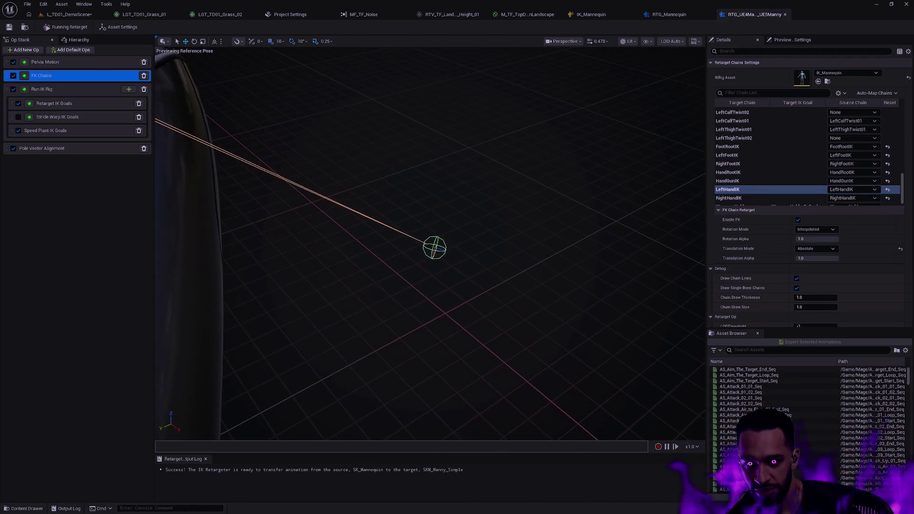
scroll(434, 248, "down", 5)
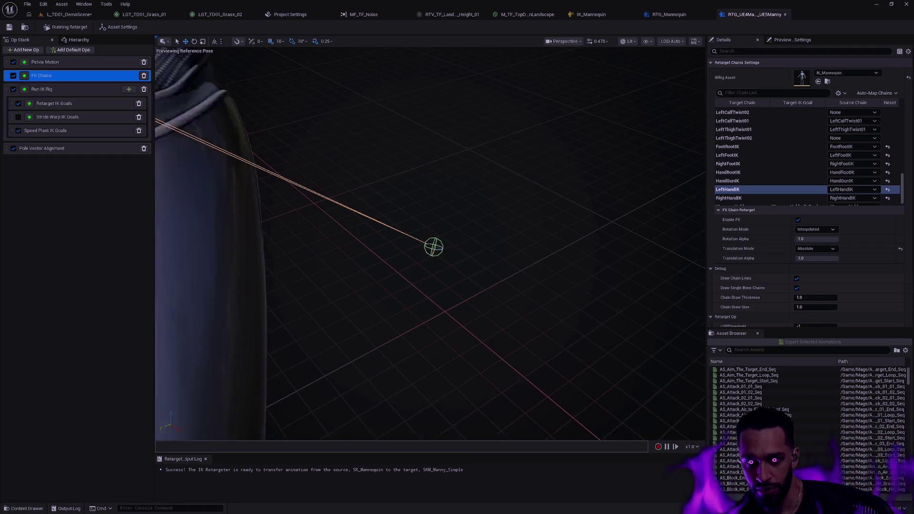
scroll(430, 243, "down", 10)
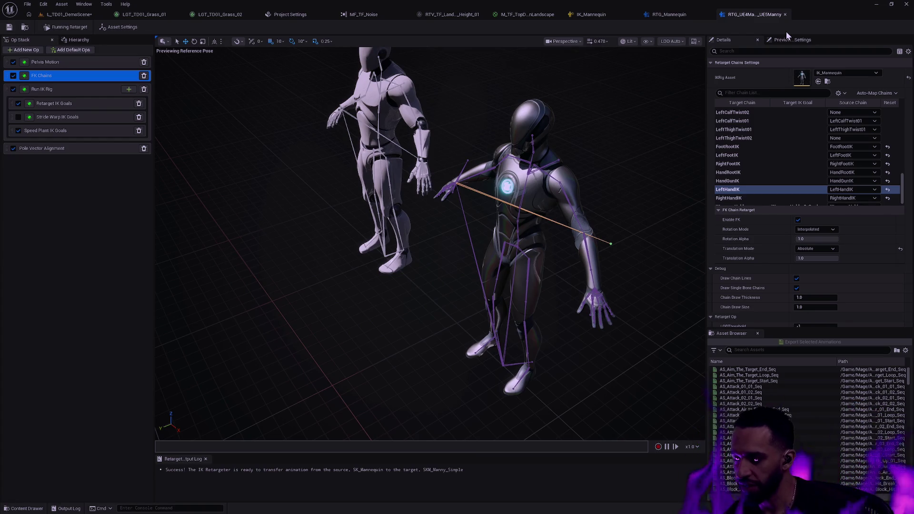
Switch to RTG_Mannequin and toggle between its bone Hierarchy and Op Stack.
left_click(668, 14)
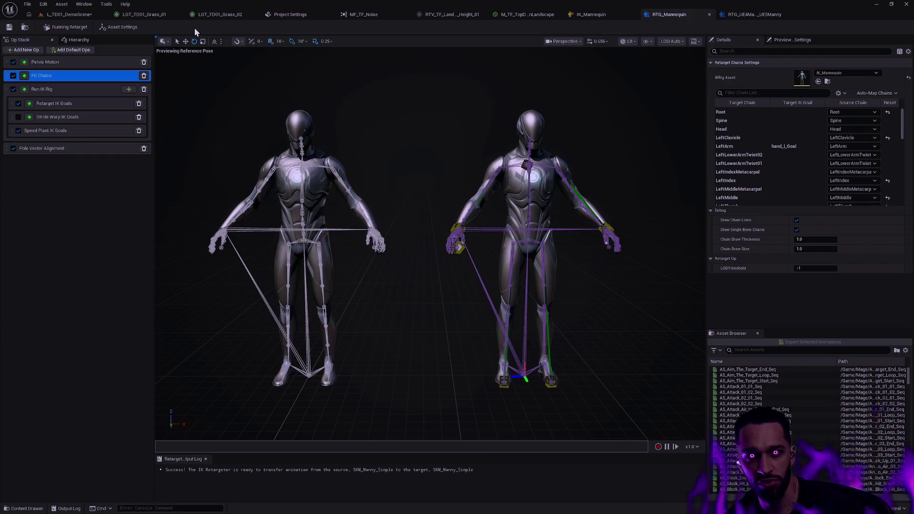
left_click(87, 41)
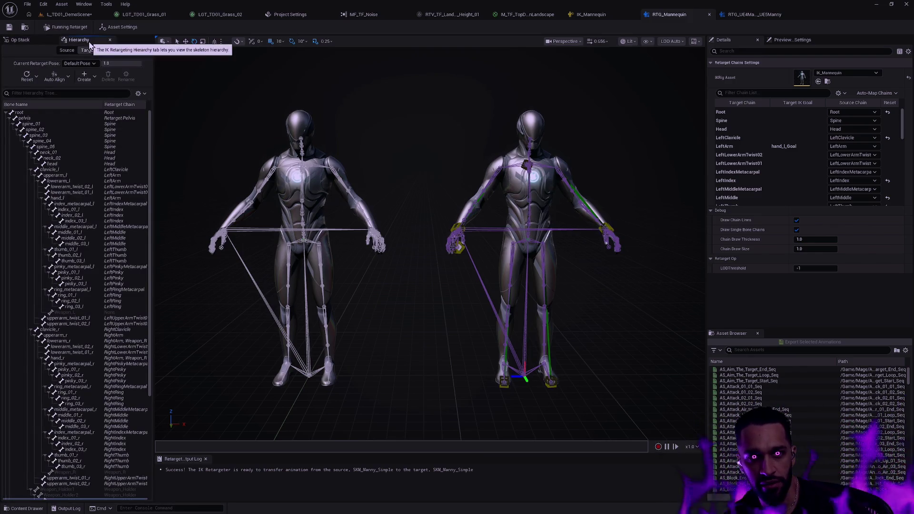
left_click(29, 40)
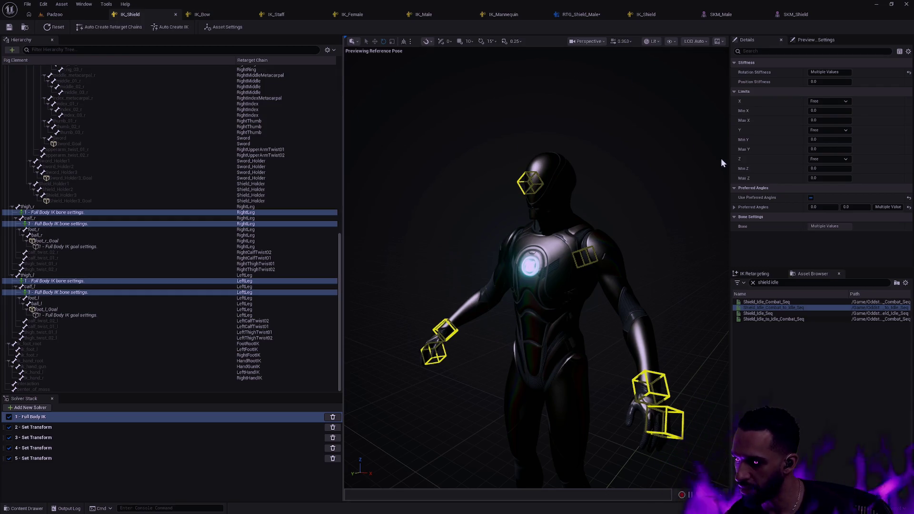
Widen the viewport, orbit to a front view, and switch to the RTG_Shield_Male retargeter.
left_click_drag(343, 137, 266, 134)
left_click_drag(569, 212, 570, 213)
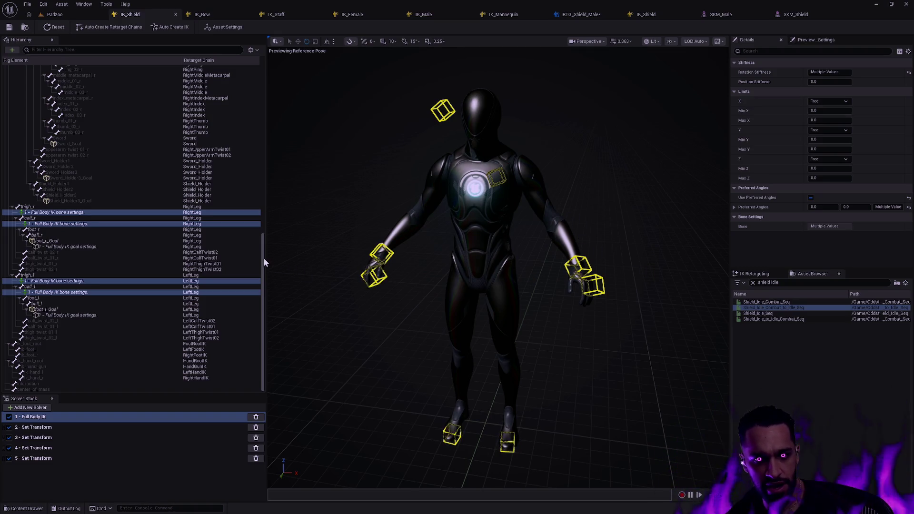
left_click(578, 15)
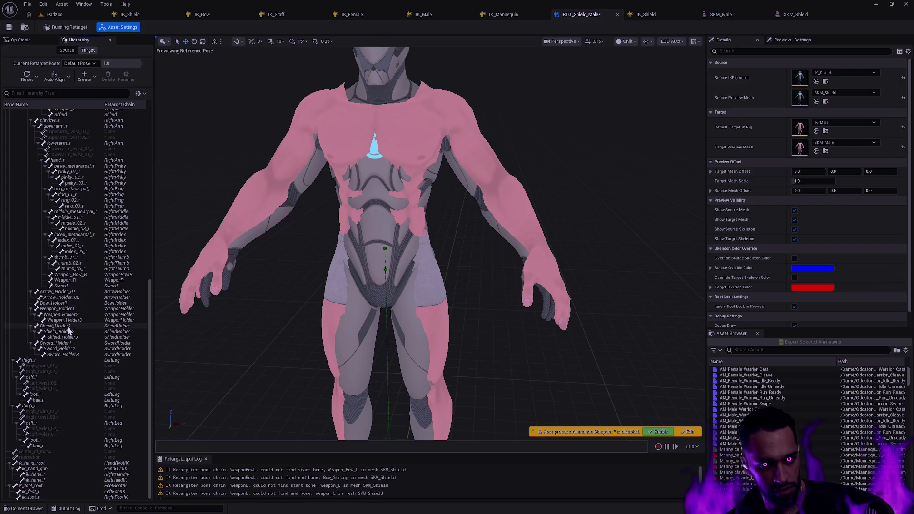
Select and frame the Shield bone in the target hierarchy, then open the FK Chains op.
left_click(61, 115)
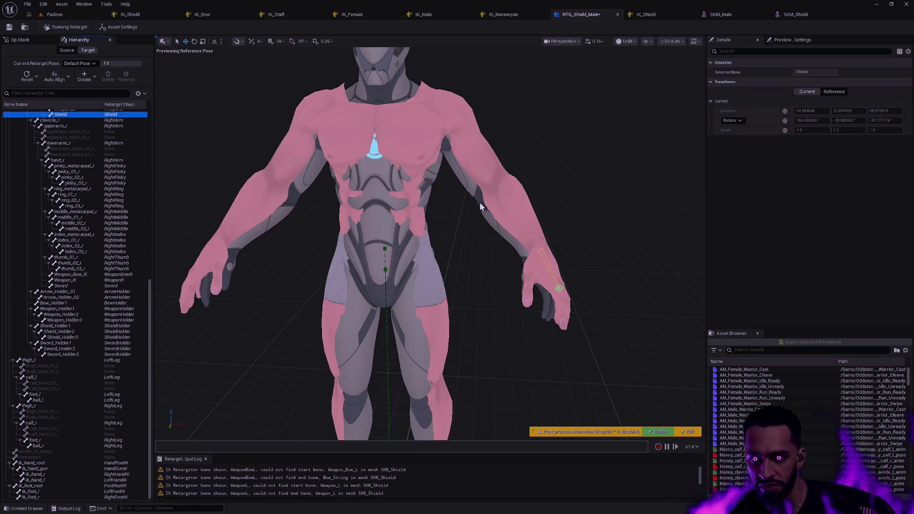
key("f")
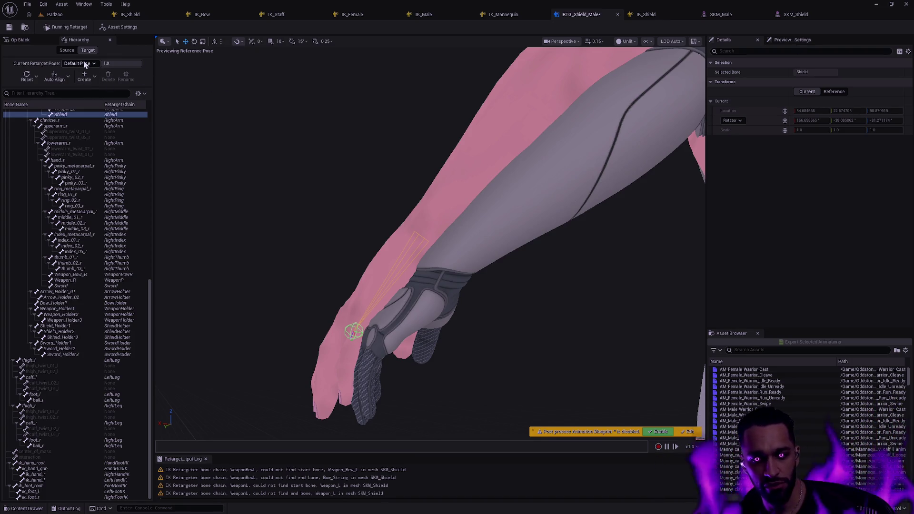
left_click(25, 41)
left_click(61, 75)
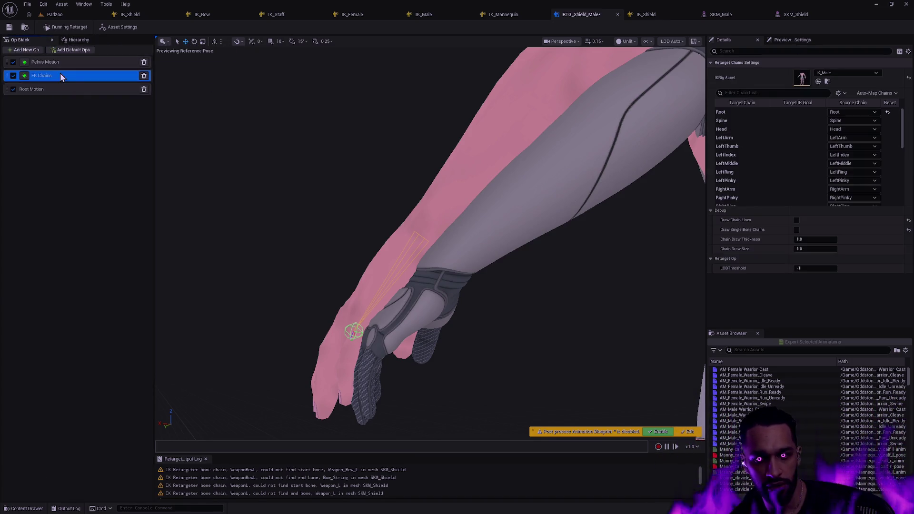
Set the Shield chain to Globally Scaled translation with Translation Alpha lowered to 0.0.
left_click_drag(903, 139, 903, 196)
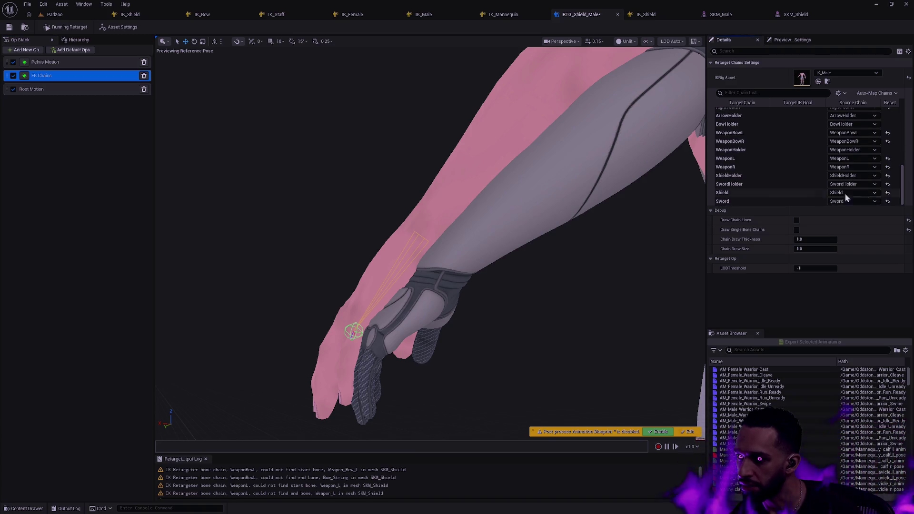
left_click(759, 193)
left_click(823, 249)
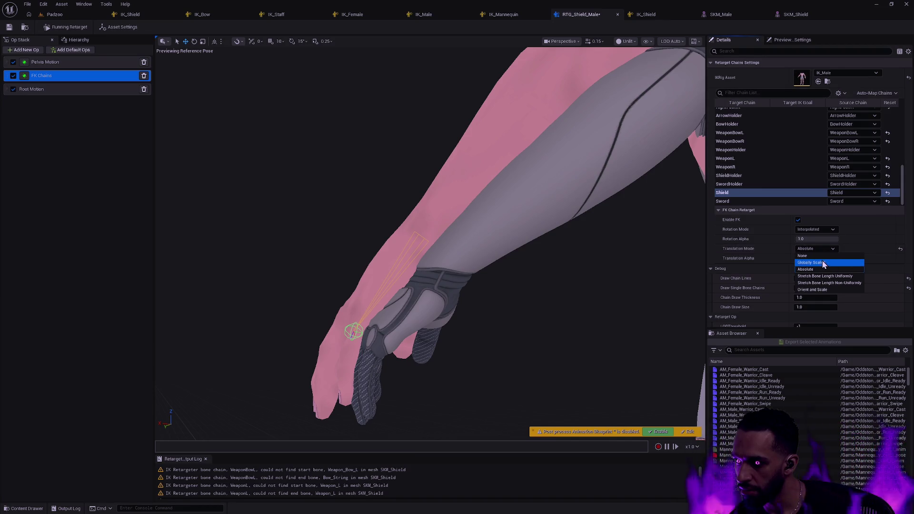
left_click(824, 264)
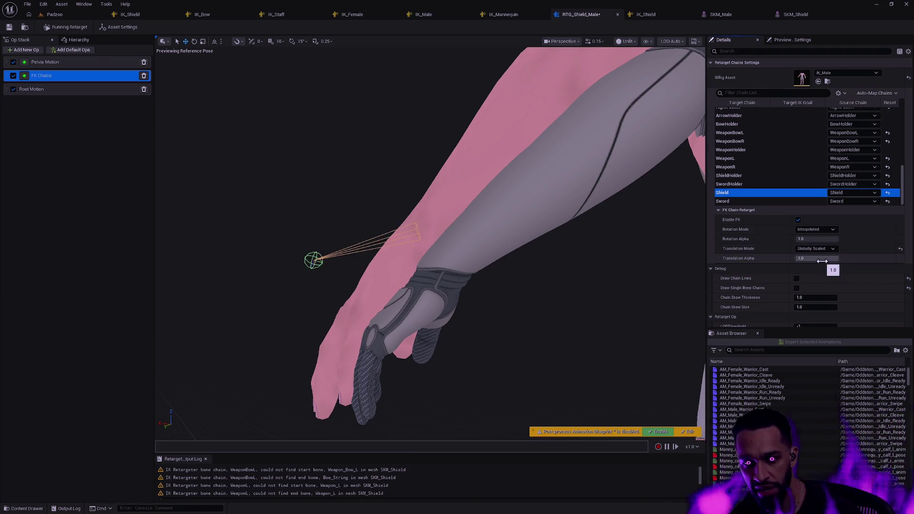
mouse_move(476, 238)
left_mouse_down()
mouse_move(438, 228)
mouse_move(438, 252)
left_mouse_up()
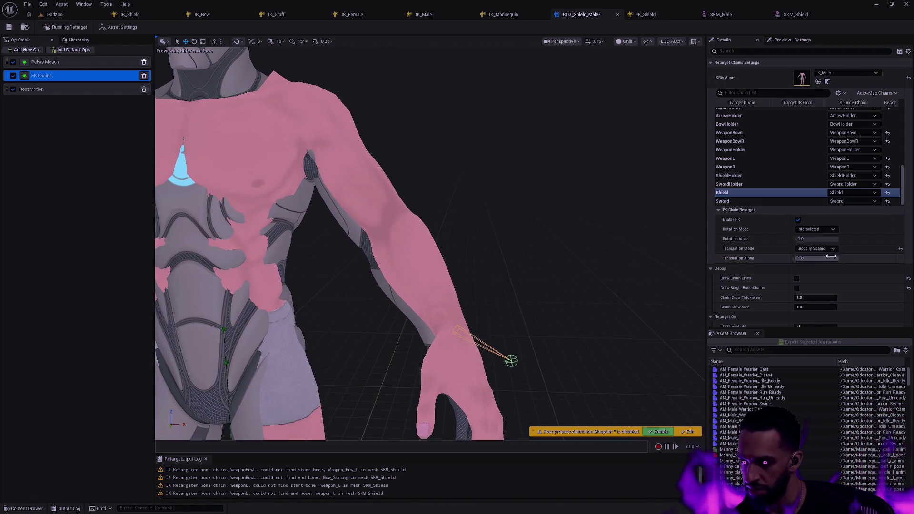
left_click_drag(827, 258, 799, 258)
mouse_move(537, 342)
left_mouse_down()
mouse_move(537, 362)
mouse_move(519, 328)
mouse_move(537, 342)
left_mouse_up()
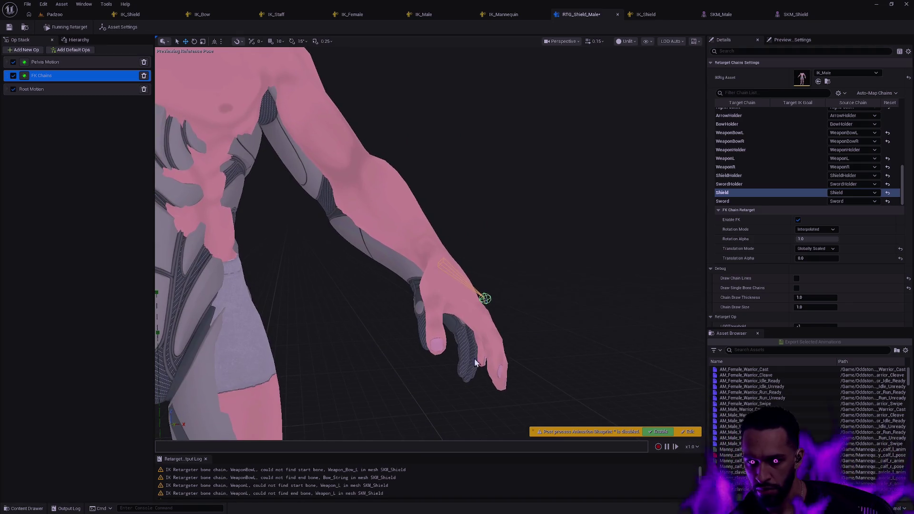
left_click(777, 351)
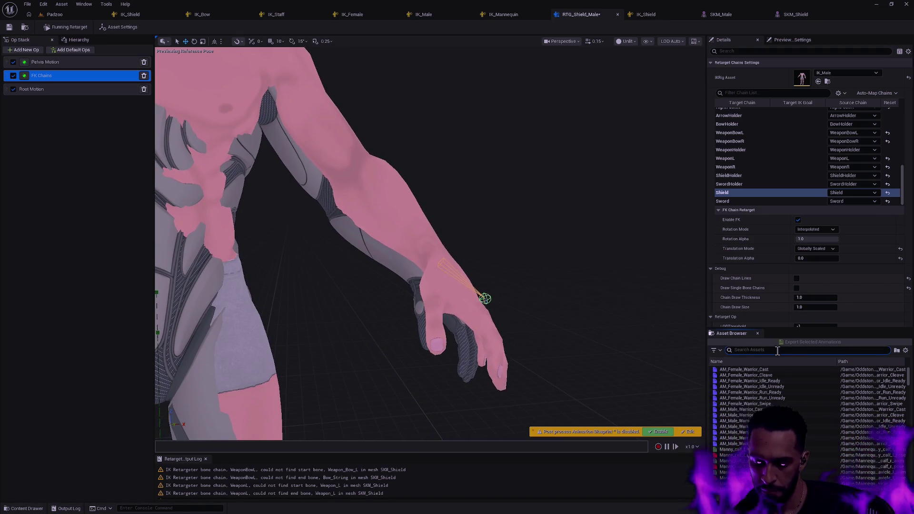
Search for the shield idle animation, preview Shield_Idle_Combat_to_Idle_Seq, and scrub to about frame 54.
type("shield idle")
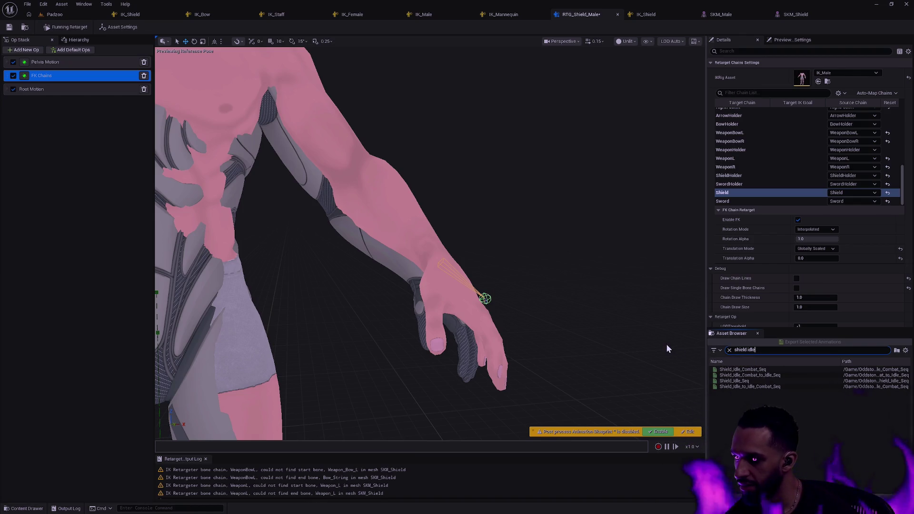
left_click(750, 376)
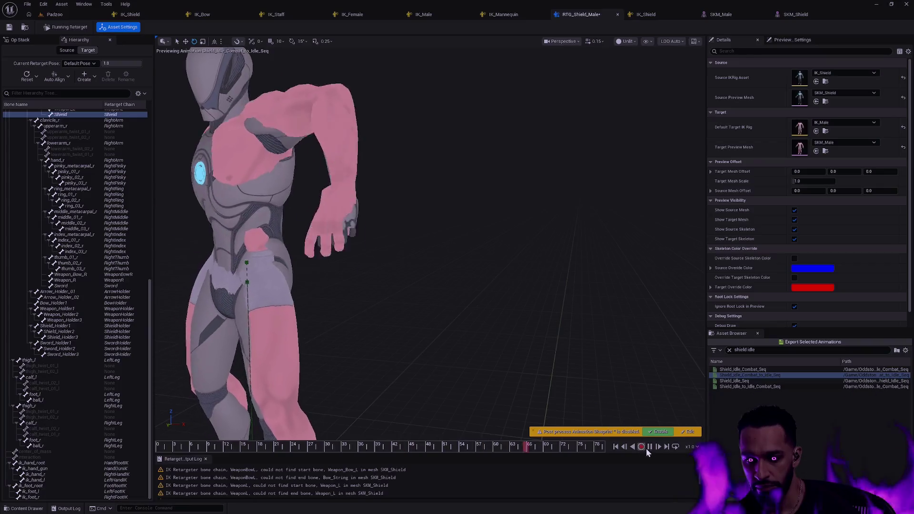
left_click(64, 115)
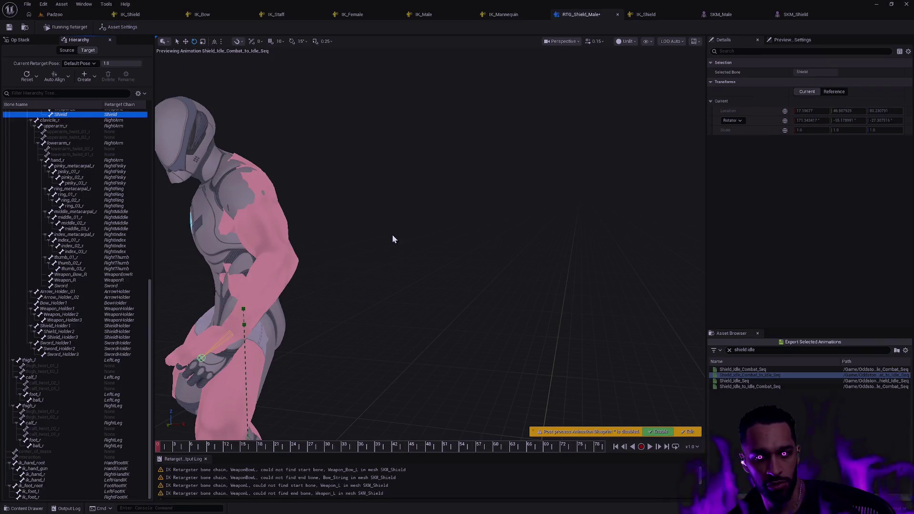
left_click_drag(394, 238, 362, 224)
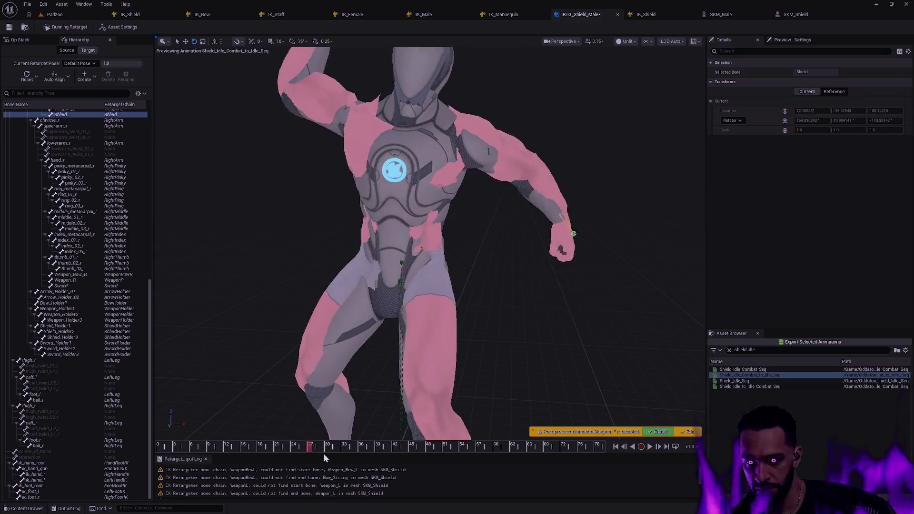
left_click_drag(382, 456, 495, 455)
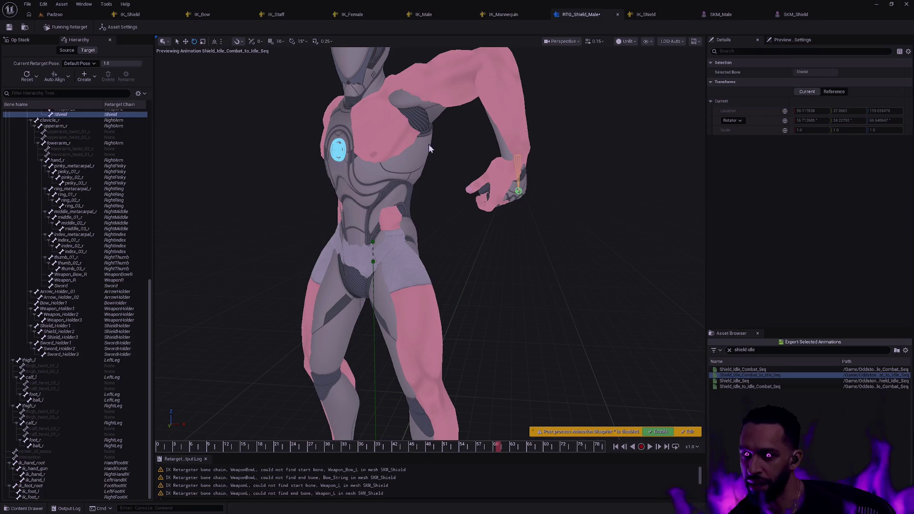
left_click(42, 40)
Select the Shield chain and try Stretch Bone Length Uniformly, Non-Uniformly, then Absolute translation.
left_click(65, 76)
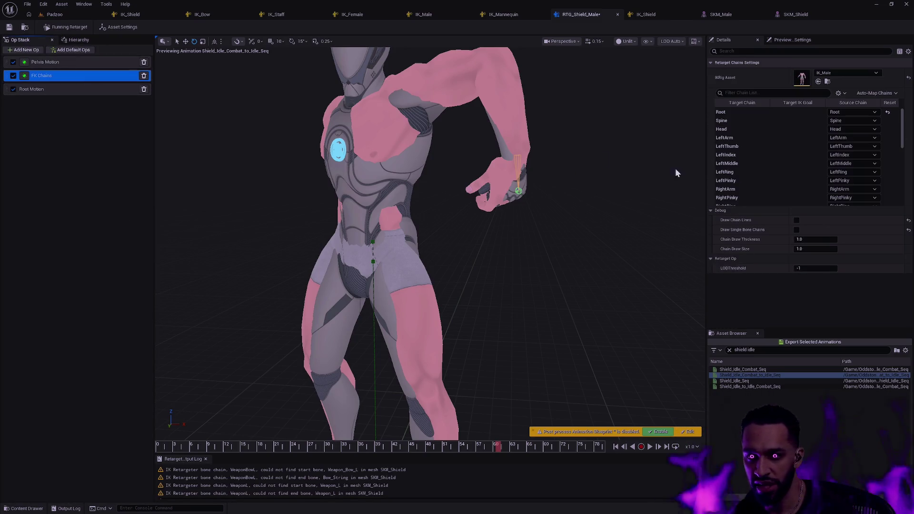
scroll(893, 144, "down", 5)
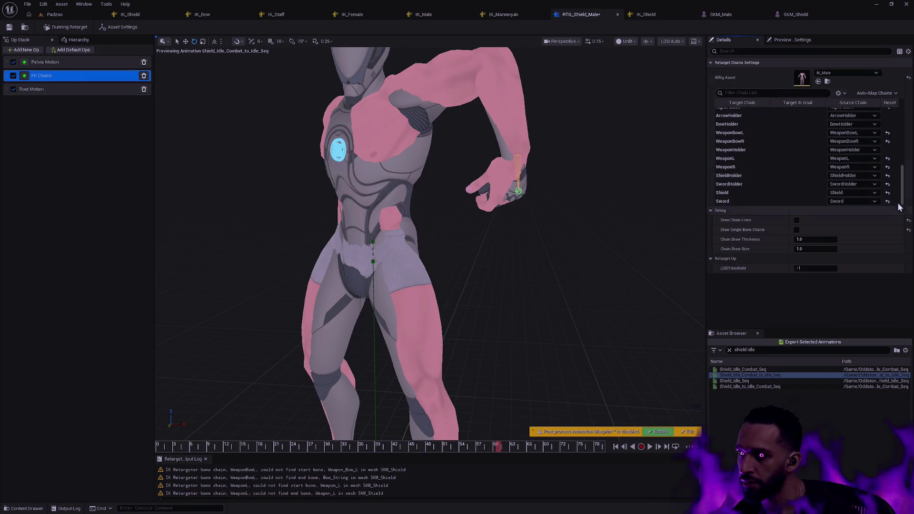
left_click(743, 193)
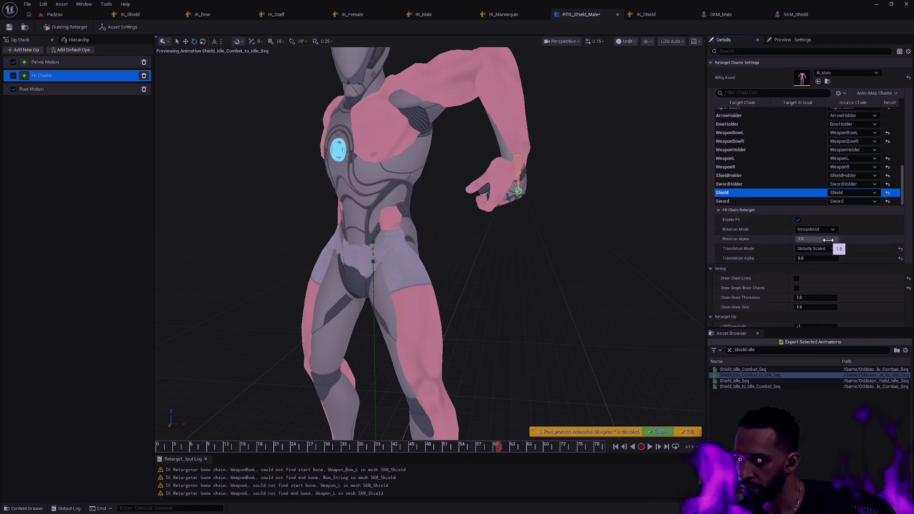
left_click(831, 249)
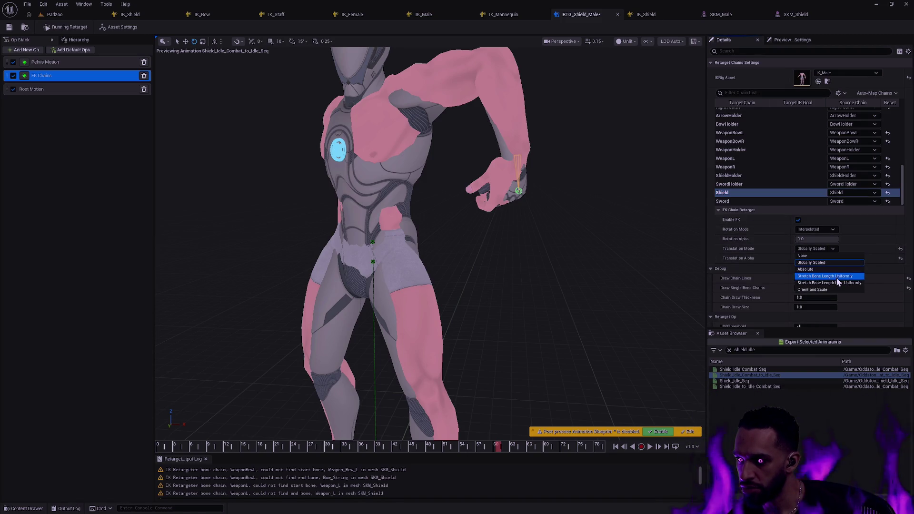
left_click(835, 276)
left_click(830, 249)
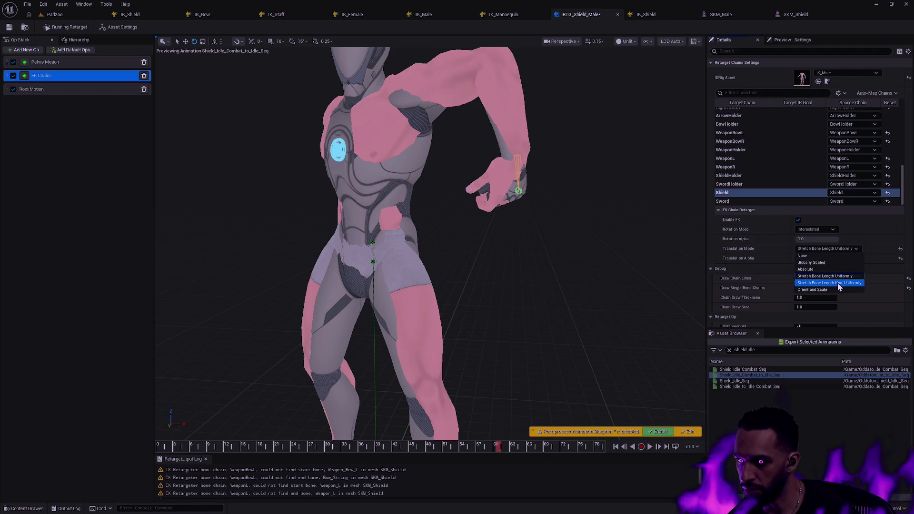
left_click(832, 288)
left_click(828, 248)
left_click(828, 283)
left_click(826, 248)
left_click(821, 270)
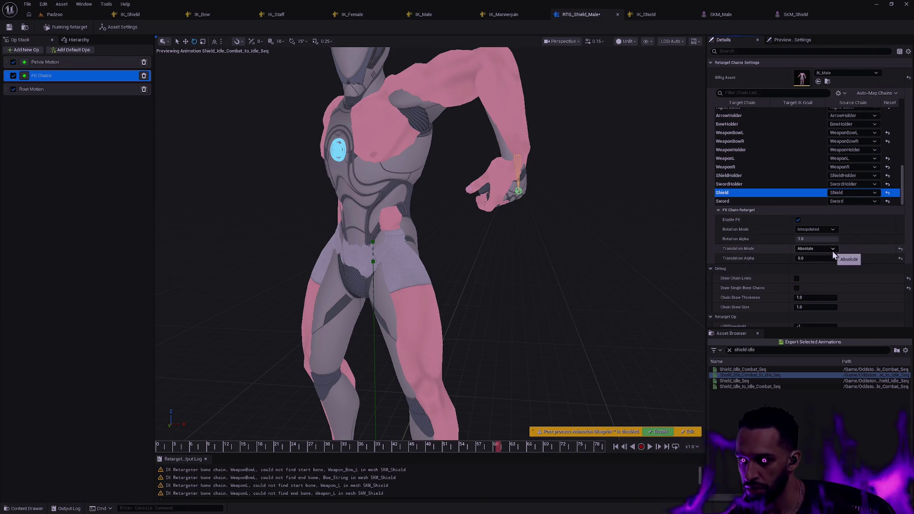
Reset Translation Alpha to its default and cycle Globally Scaled, Absolute and both Stretch Bone Length modes.
left_click(900, 260)
left_click(821, 249)
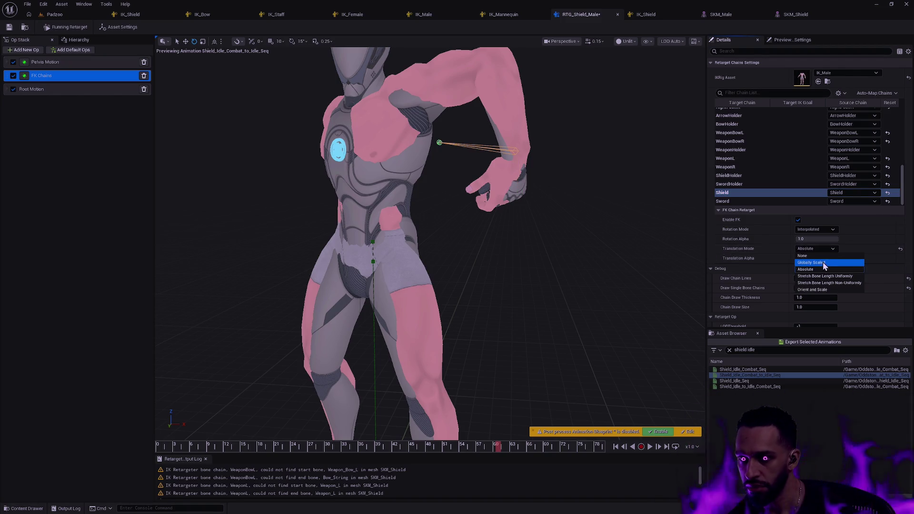
left_click(825, 263)
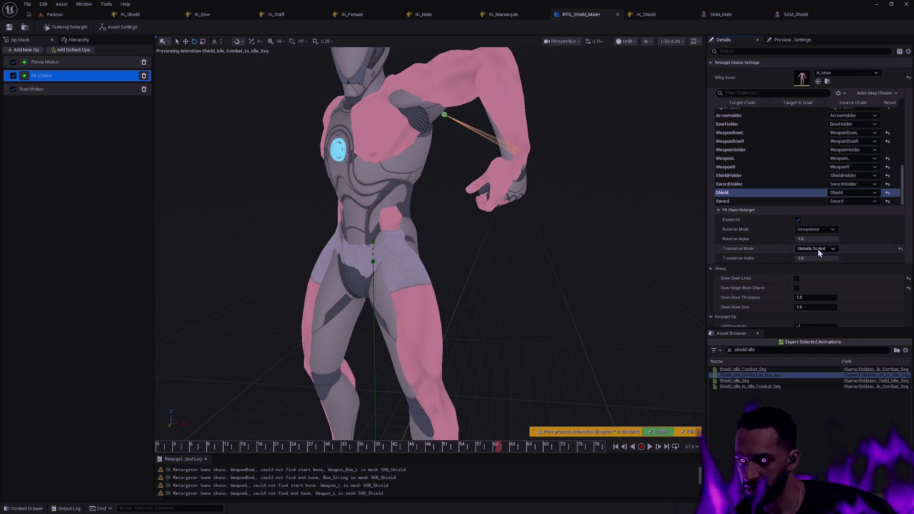
left_click(818, 249)
left_click(821, 269)
left_click(818, 250)
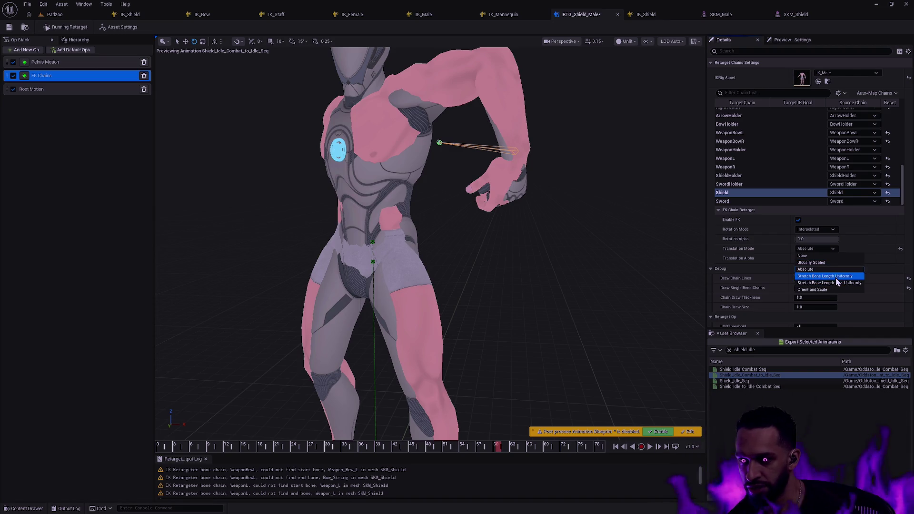
left_click(835, 277)
left_click(814, 250)
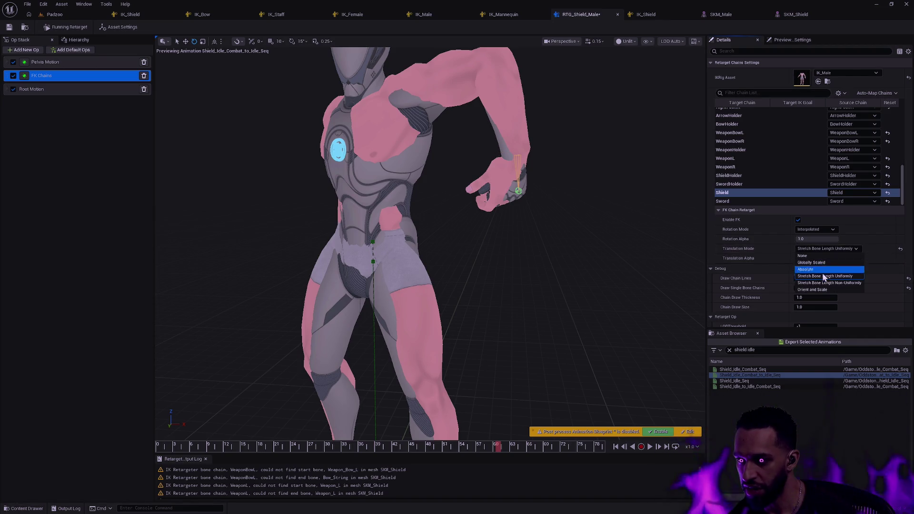
left_click(821, 282)
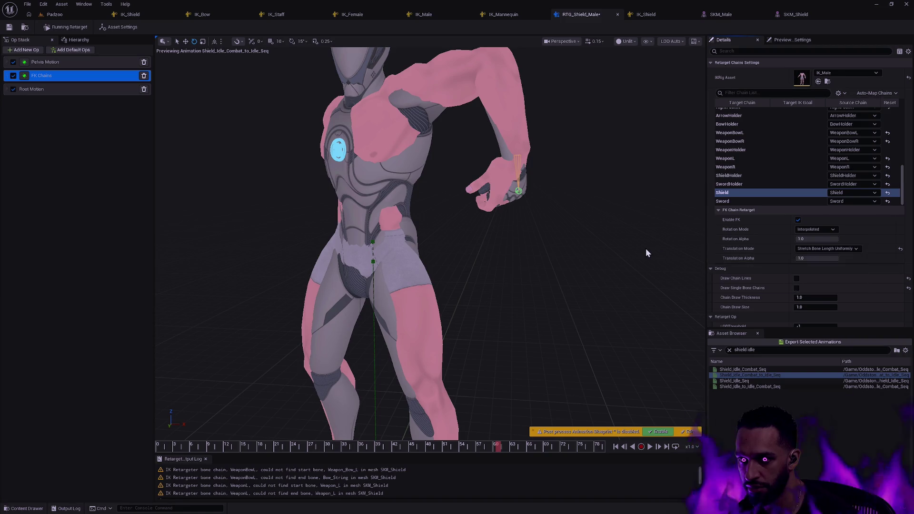
left_click(119, 26)
Inspect the Shield bone in the target hierarchy, then reselect the Shield chain's FK settings.
left_click(76, 40)
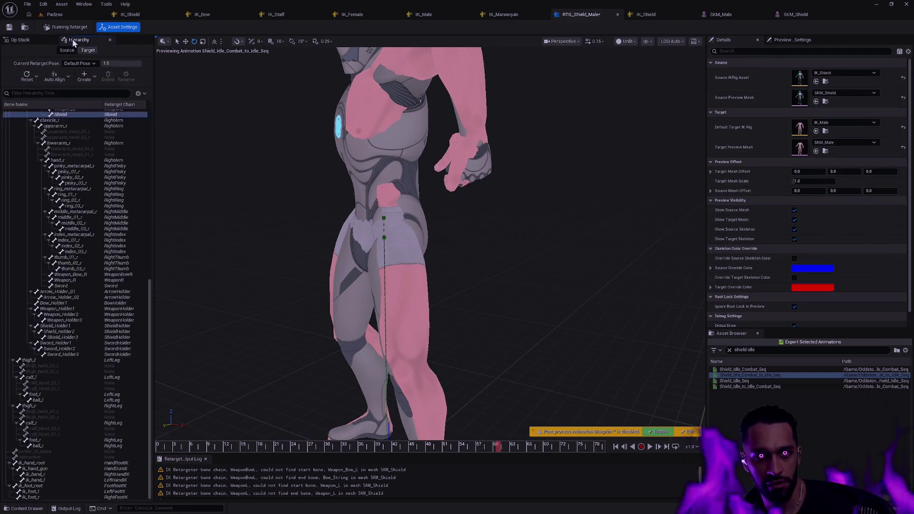
left_click(64, 115)
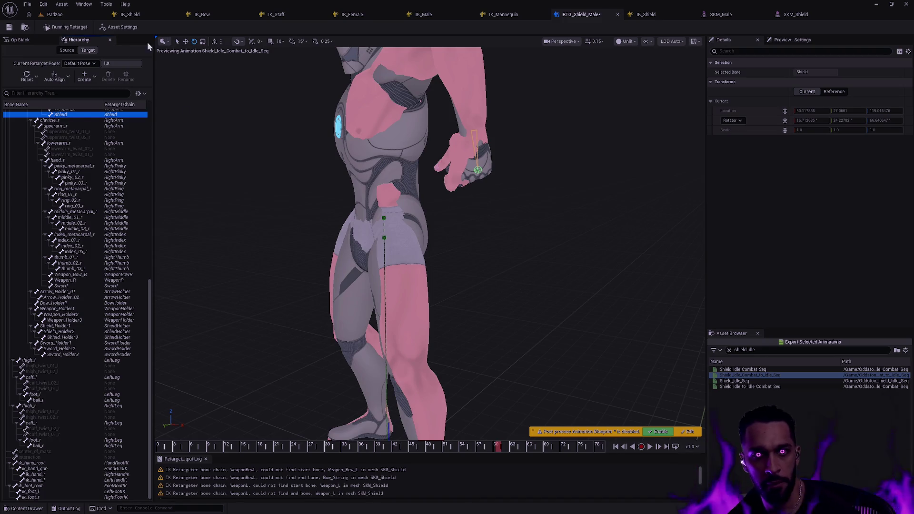
left_click(26, 40)
left_click(44, 73)
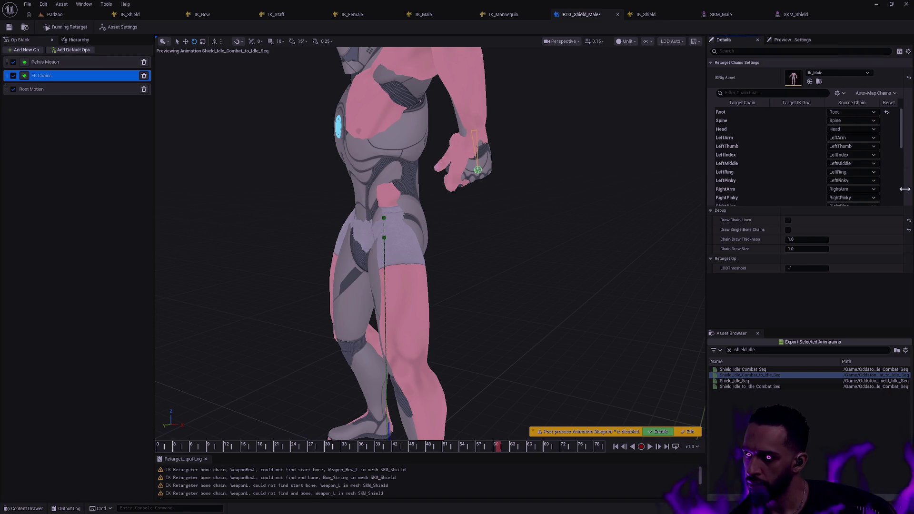
scroll(878, 191, "down", 5)
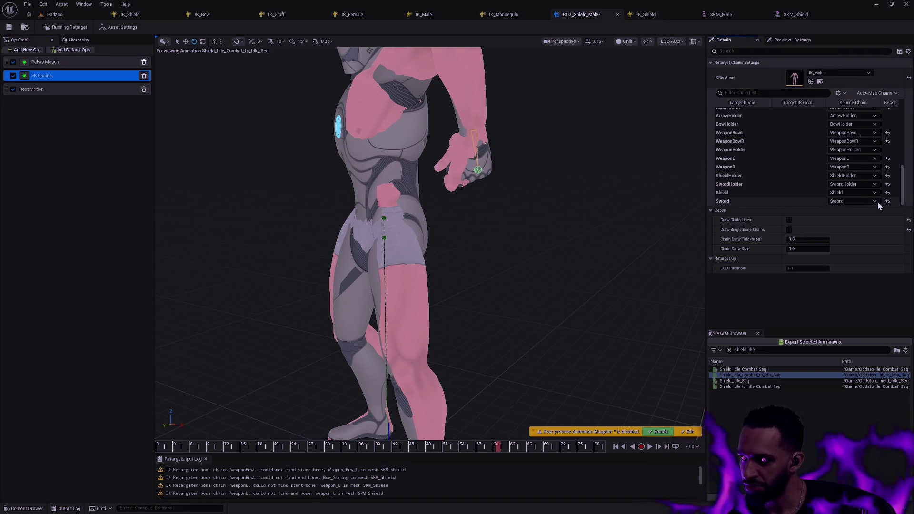
left_click(749, 192)
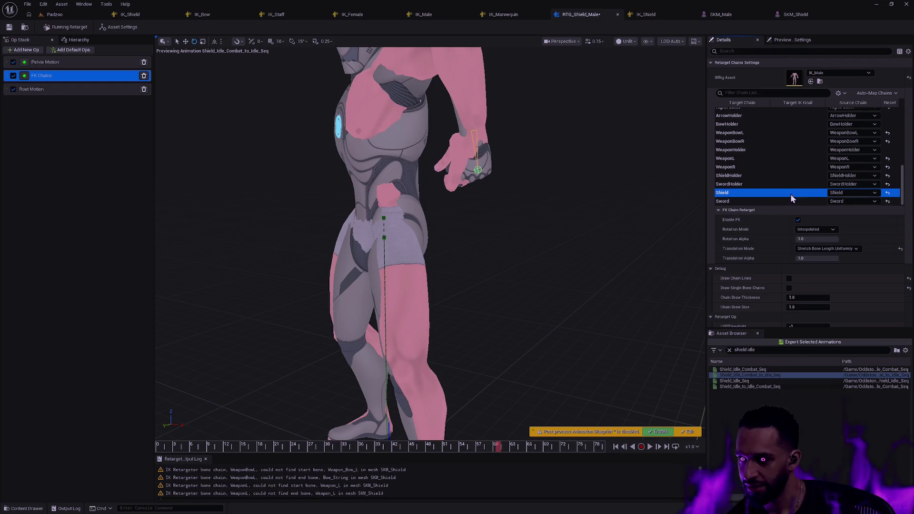
Set Shield translation to Orient and Scale, checking it from the side at frames 0 and 16.
left_click_drag(158, 444, 549, 428)
left_click(847, 250)
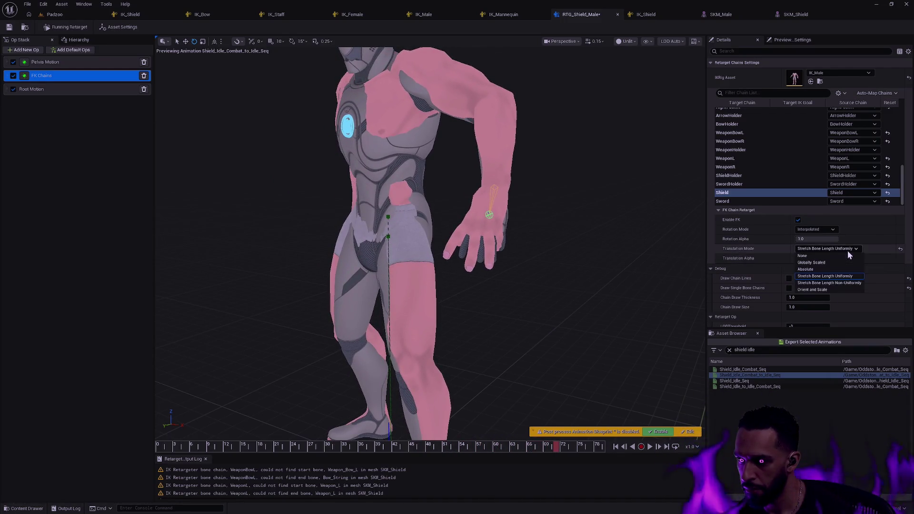
left_click(824, 289)
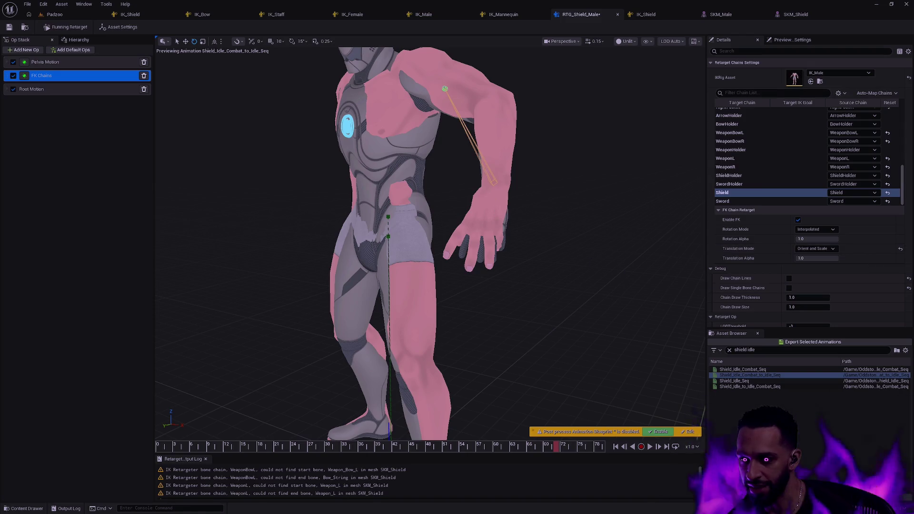
mouse_move(554, 432)
left_mouse_down()
mouse_move(581, 450)
mouse_move(307, 416)
mouse_move(181, 413)
mouse_move(171, 403)
mouse_move(266, 403)
mouse_move(181, 390)
mouse_move(197, 267)
left_mouse_up()
left_click_drag(360, 375, 360, 375)
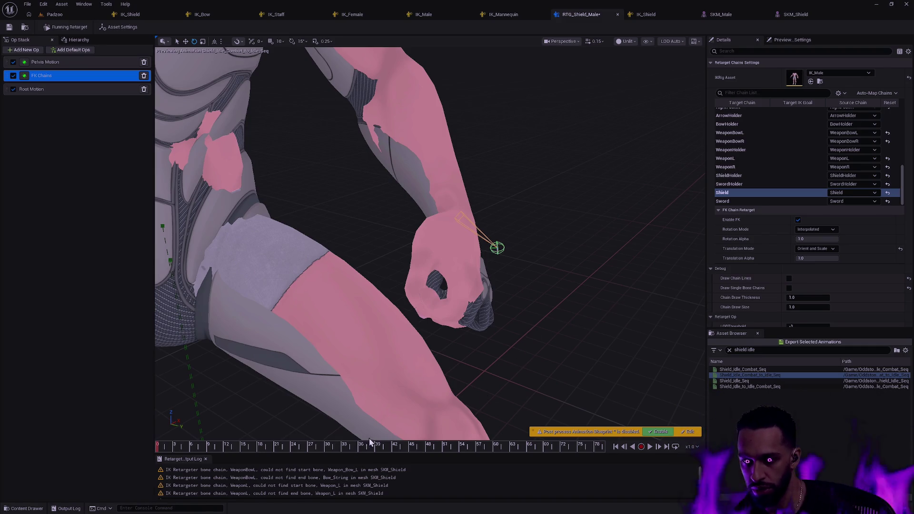
mouse_move(163, 452)
left_mouse_down()
mouse_move(244, 453)
mouse_move(148, 442)
left_mouse_up()
mouse_move(193, 413)
left_mouse_down()
mouse_move(193, 395)
mouse_move(220, 419)
mouse_move(621, 318)
left_mouse_up()
Compare Absolute against Orient and Scale, keep Orient and Scale, and scrub to about frame 36.
left_click(830, 248)
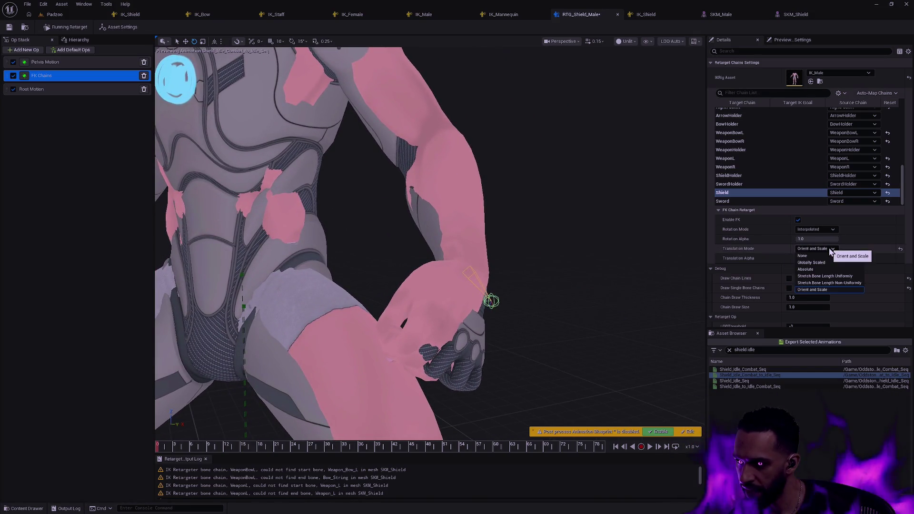
left_click(821, 270)
left_click_drag(476, 286, 562, 286)
mouse_move(470, 301)
left_mouse_down()
mouse_move(457, 286)
mouse_move(476, 295)
mouse_move(470, 302)
left_mouse_up()
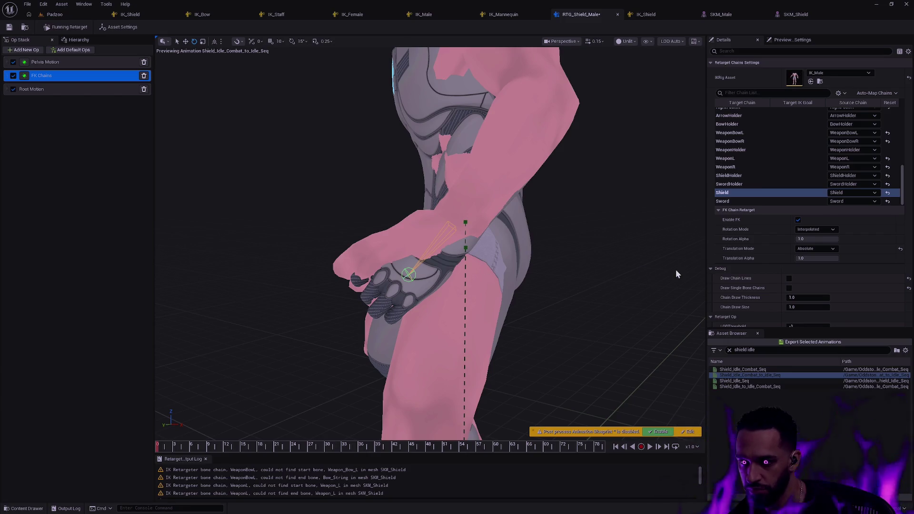
left_click(818, 248)
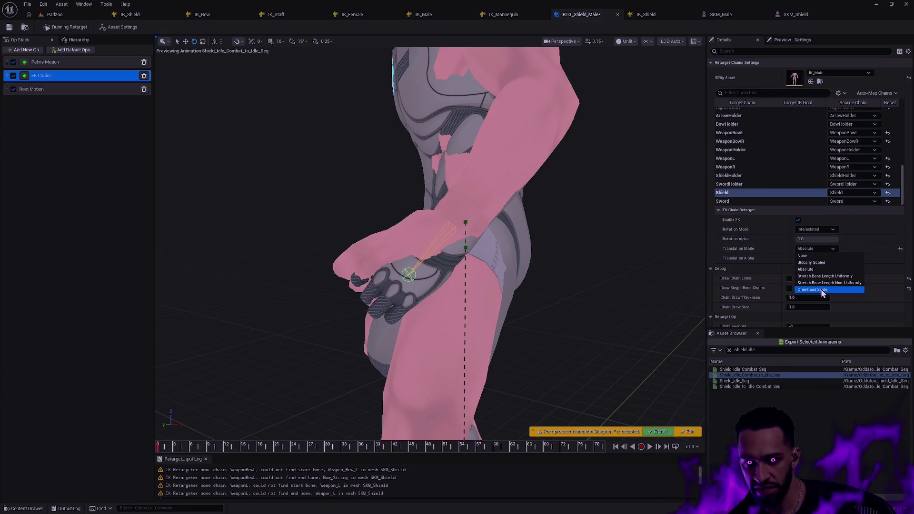
left_click(821, 290)
mouse_move(572, 279)
left_mouse_down()
mouse_move(538, 243)
mouse_move(621, 265)
left_mouse_up()
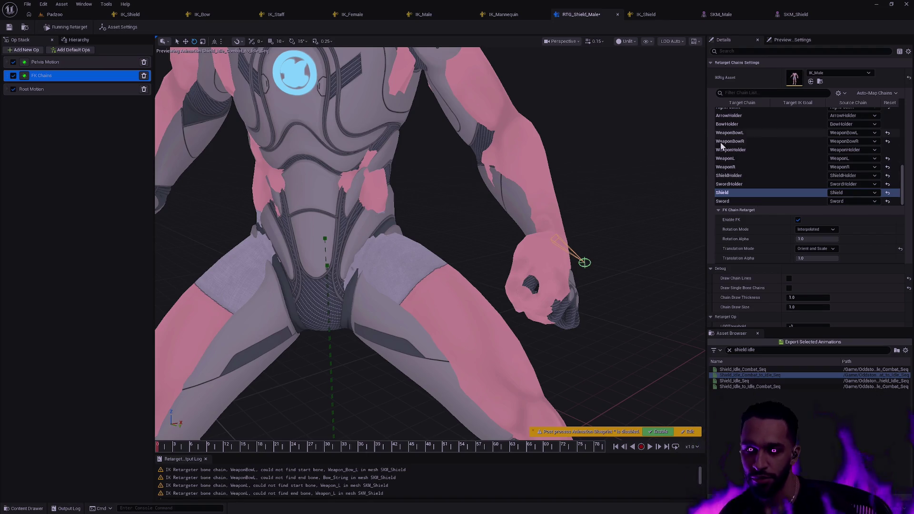
mouse_move(597, 222)
left_mouse_down()
mouse_move(514, 243)
mouse_move(392, 417)
left_mouse_up()
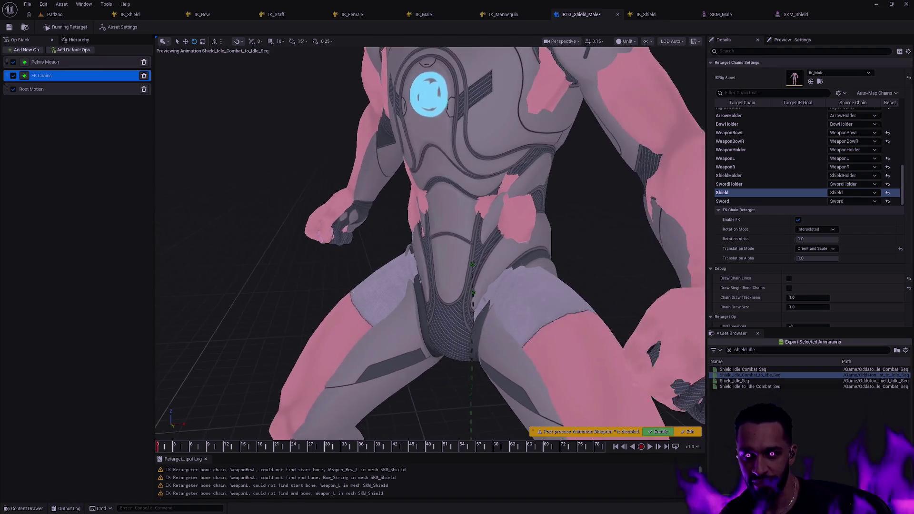
mouse_move(162, 452)
left_mouse_down()
mouse_move(324, 452)
mouse_move(378, 405)
mouse_move(366, 428)
mouse_move(343, 433)
mouse_move(362, 454)
mouse_move(403, 446)
mouse_move(592, 453)
mouse_move(442, 445)
mouse_move(557, 446)
left_mouse_up()
left_click(78, 39)
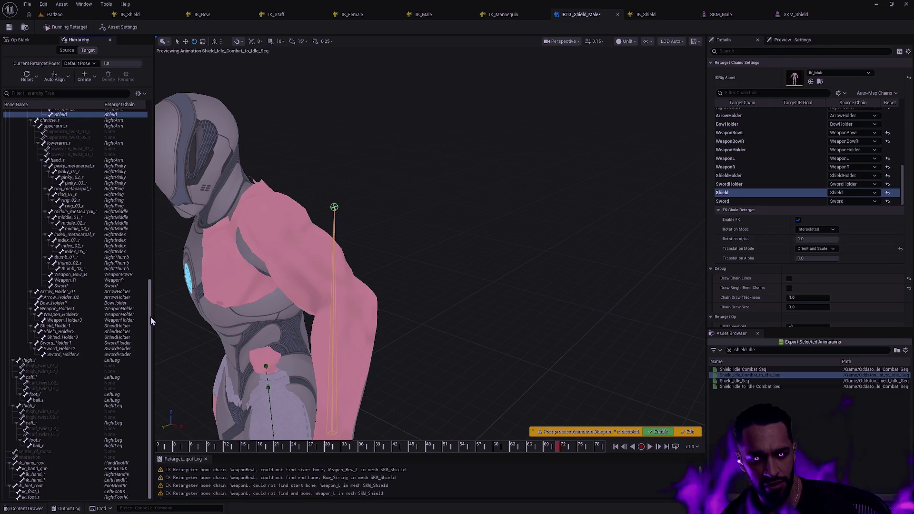
Set the viewport's bone display to draw all bones of the skeletons.
left_click(631, 40)
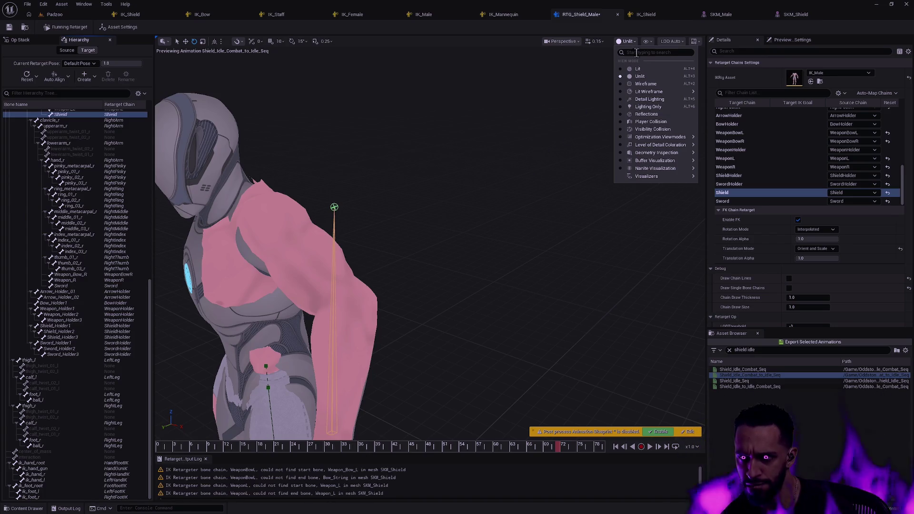
left_click(650, 42)
mouse_move(687, 86)
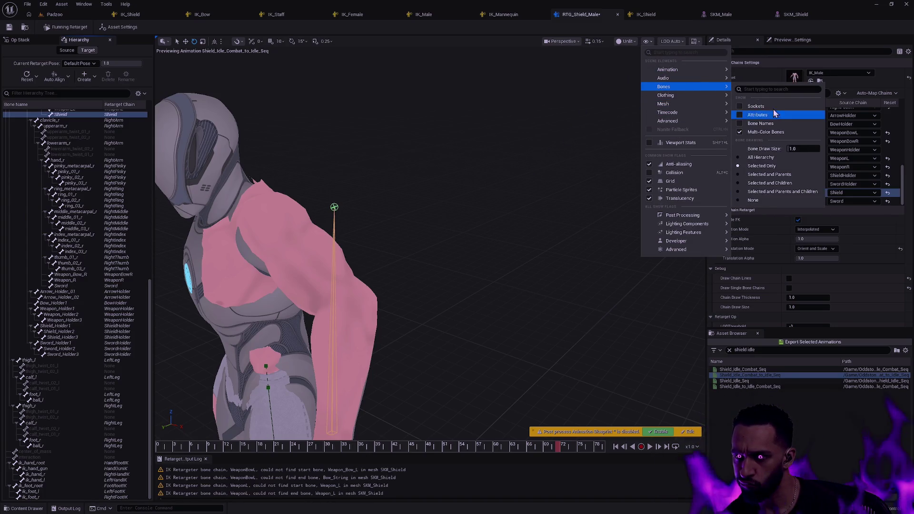
left_click(762, 157)
Select the Shield_Holder3 bone and inspect it from above at frames 6 and 64.
mouse_move(478, 198)
left_mouse_down()
mouse_move(514, 199)
mouse_move(504, 190)
mouse_move(403, 215)
left_mouse_up()
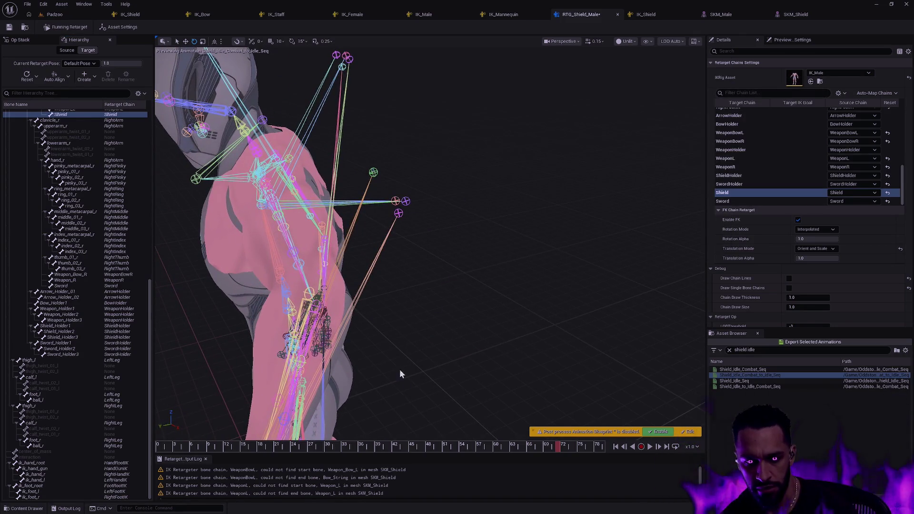
left_click(403, 218)
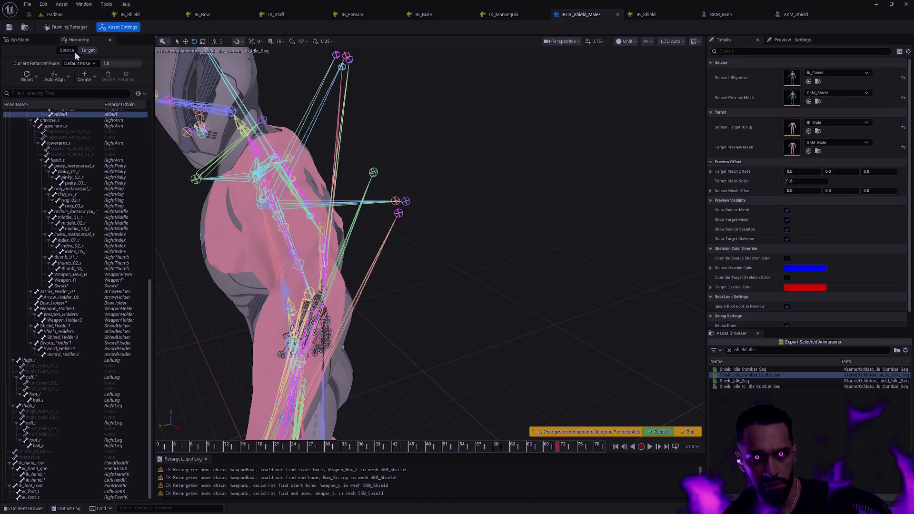
left_click(408, 200)
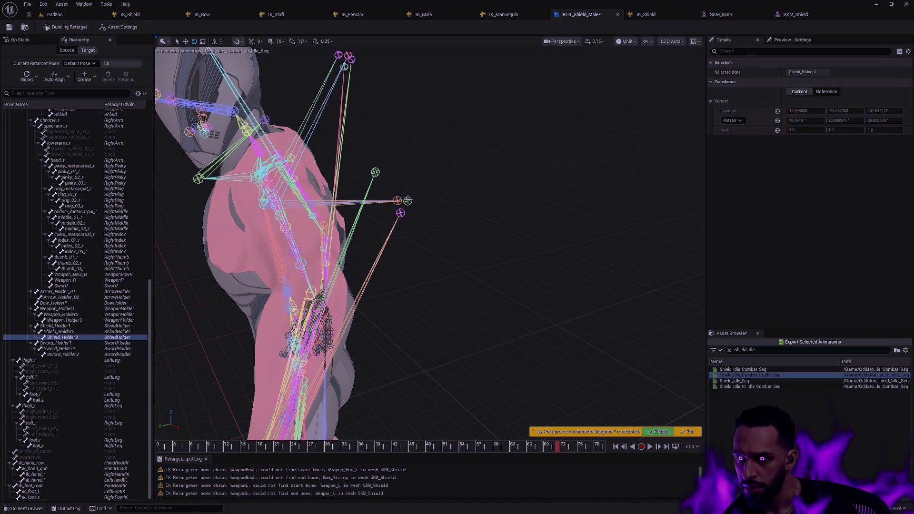
mouse_move(421, 214)
left_mouse_down()
mouse_move(418, 285)
mouse_move(414, 267)
mouse_move(429, 257)
mouse_move(404, 238)
mouse_move(414, 215)
left_mouse_up()
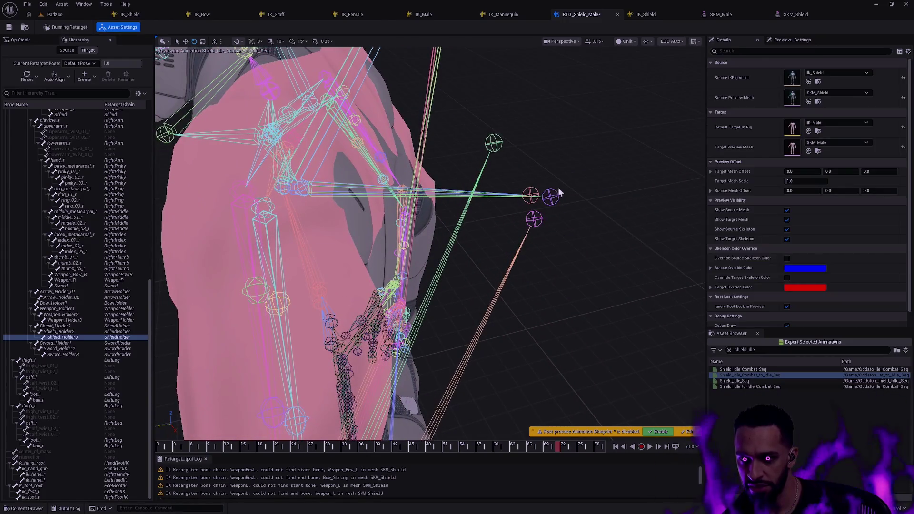
left_click_drag(581, 230, 337, 357)
mouse_move(547, 447)
left_mouse_down()
mouse_move(204, 425)
mouse_move(458, 452)
mouse_move(619, 456)
left_mouse_up()
left_click_drag(595, 404, 571, 310)
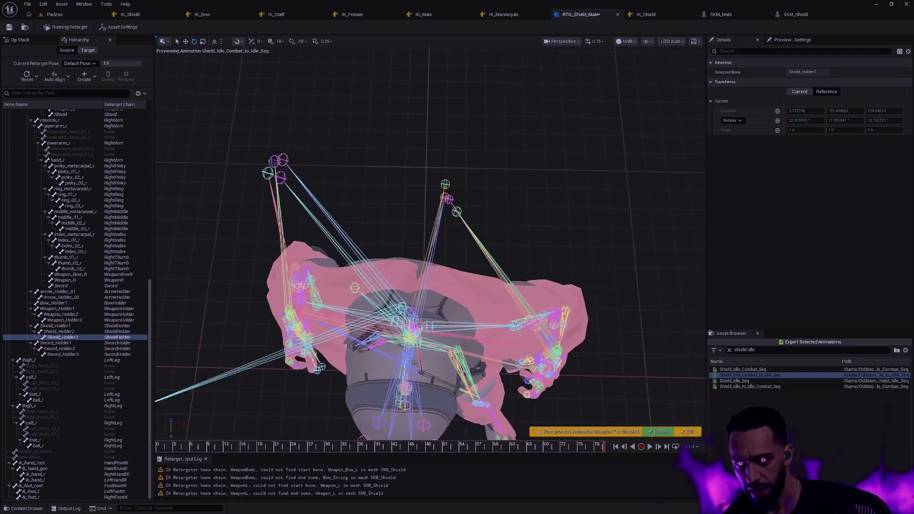
left_click_drag(600, 452, 463, 431)
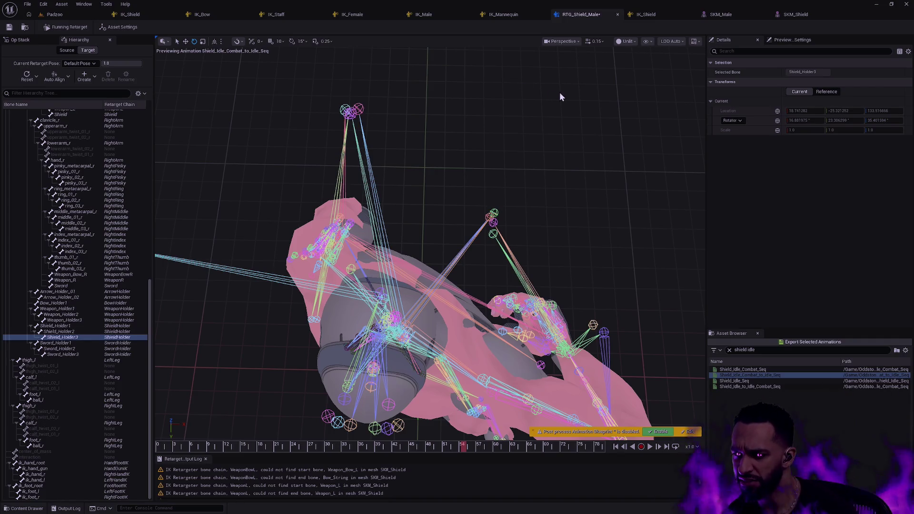
left_click(27, 42)
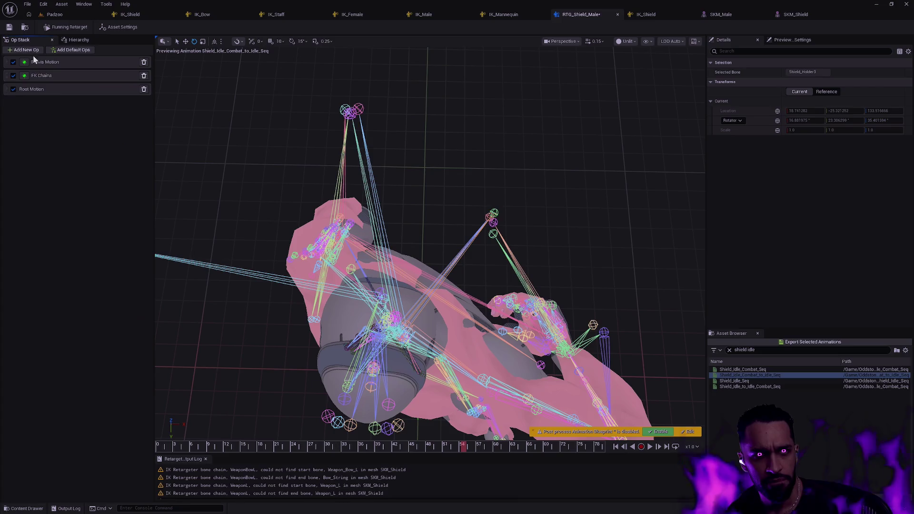
Switch the Shield FK chain's Translation Mode to Absolute and scrub back a few frames.
left_click(57, 90)
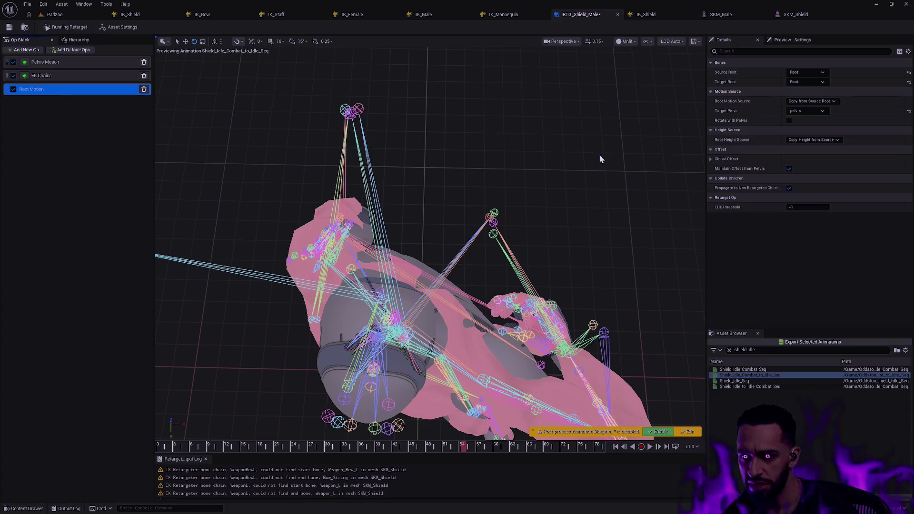
left_click(57, 64)
left_click(53, 77)
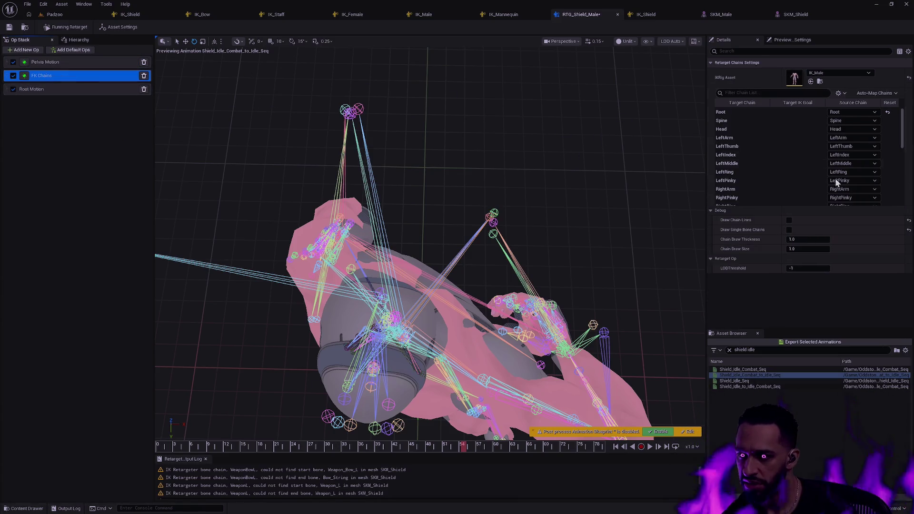
left_click_drag(903, 140, 904, 205)
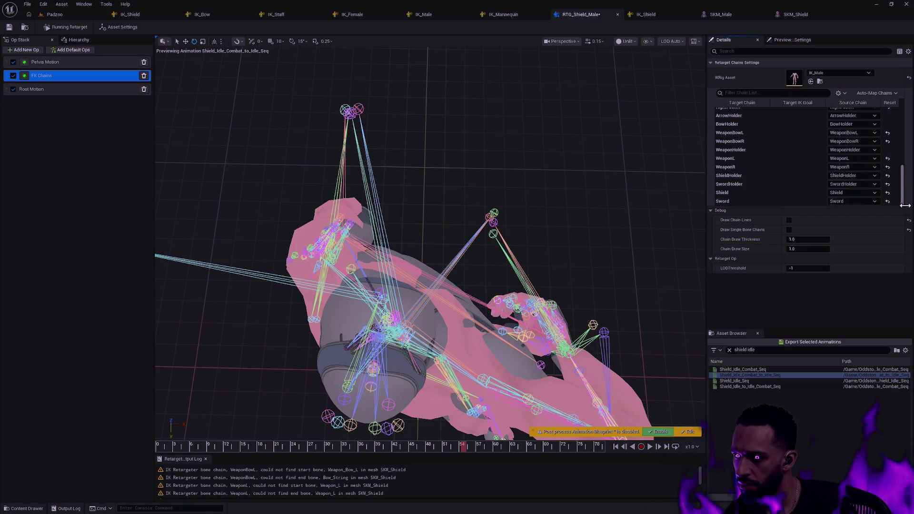
left_click(747, 191)
left_click(826, 249)
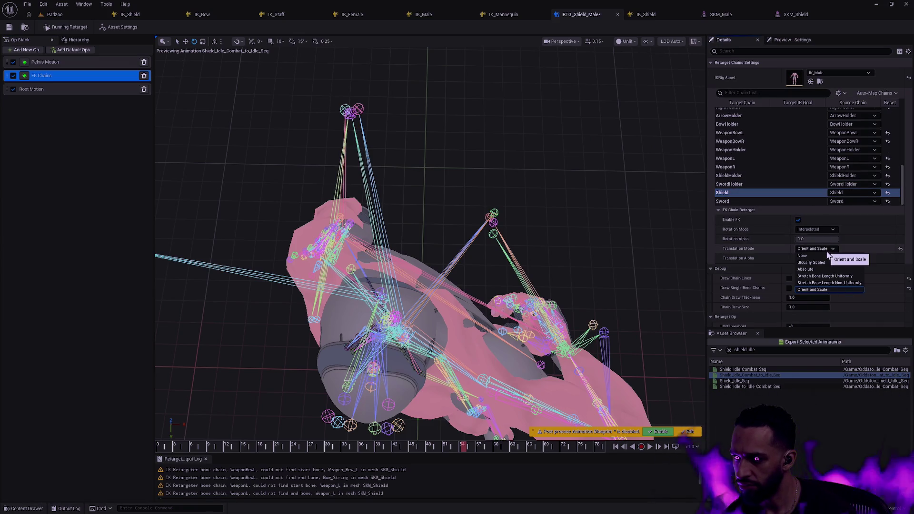
left_click(812, 270)
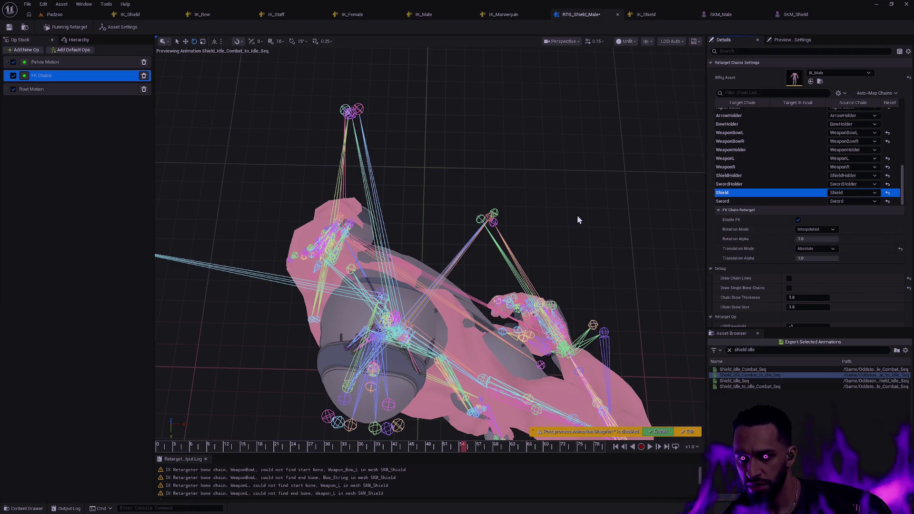
mouse_move(464, 448)
left_mouse_down()
mouse_move(424, 446)
mouse_move(470, 445)
left_mouse_up()
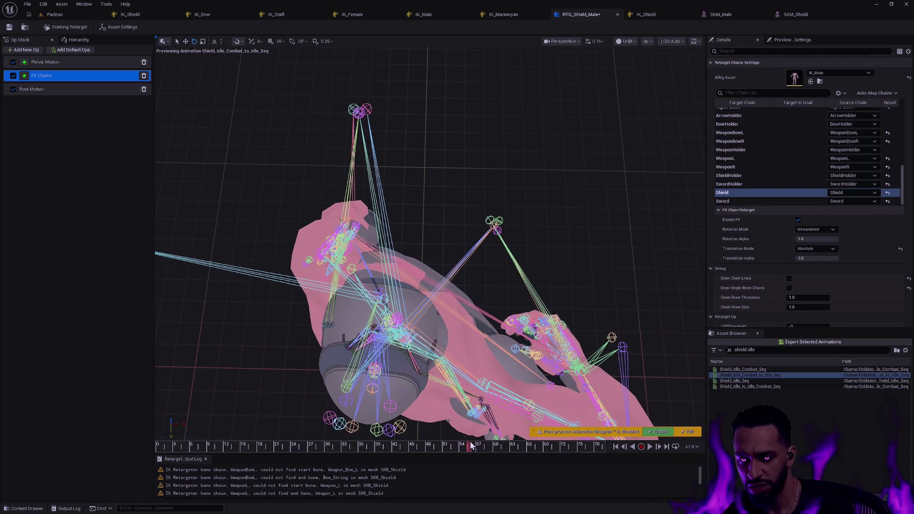
Select two shield bones around frames 55 and 35 and set Bones to Selected Only.
left_click(503, 220)
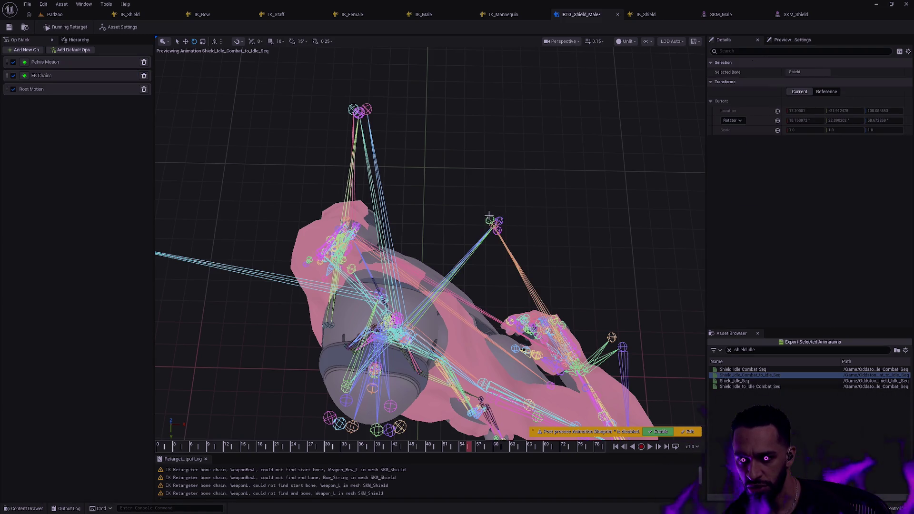
mouse_move(469, 447)
left_mouse_down()
mouse_move(400, 437)
mouse_move(444, 436)
left_mouse_up()
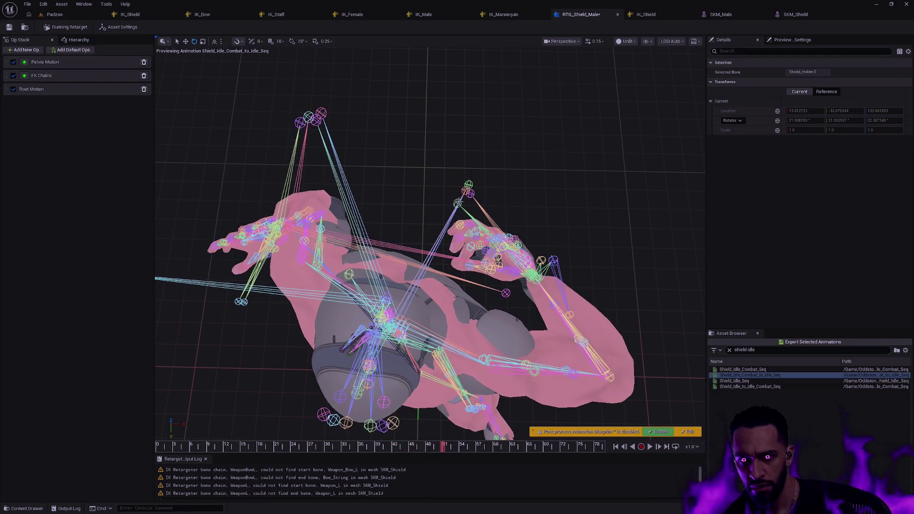
left_click_drag(562, 270, 534, 215)
left_click(507, 211, "ctrl")
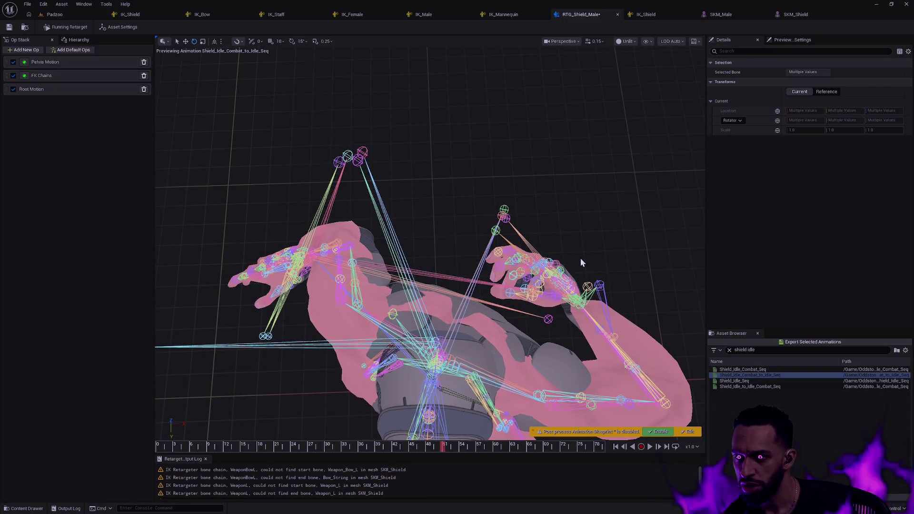
left_click_drag(444, 447, 345, 429)
left_click(646, 42)
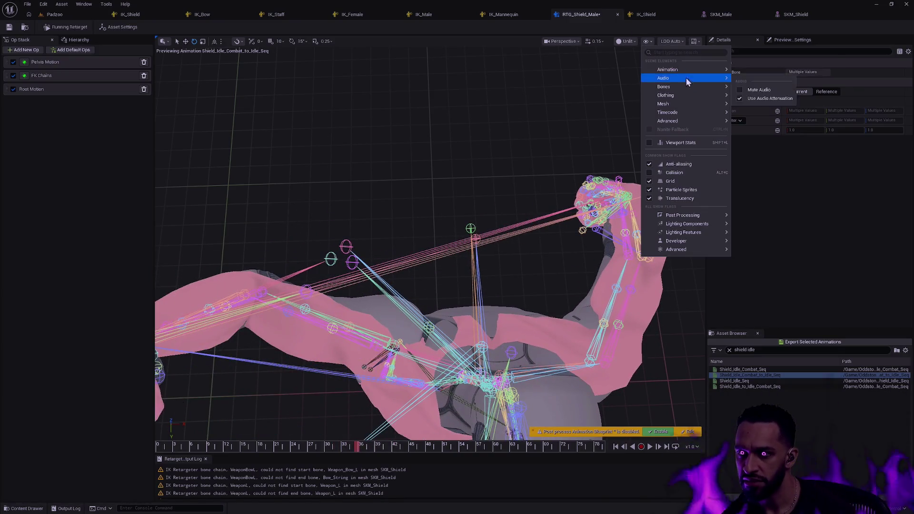
mouse_move(695, 88)
left_click(772, 165)
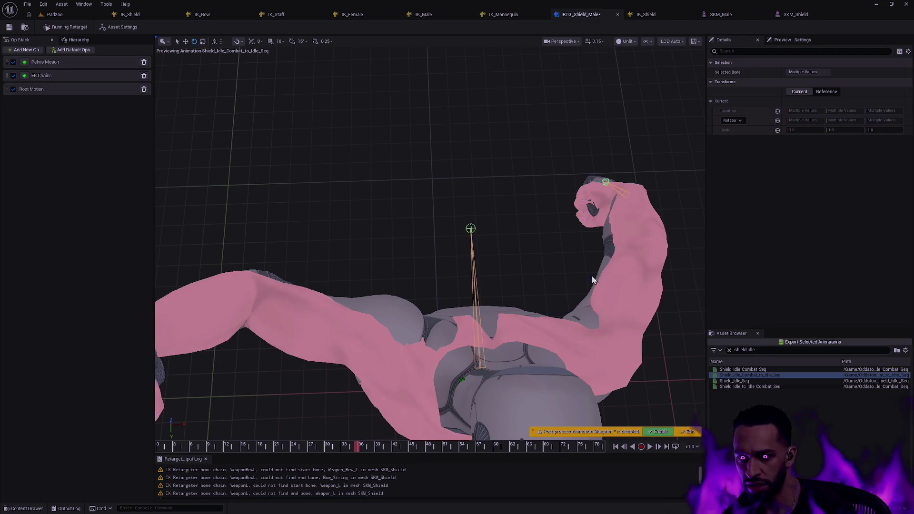
Check the shield bones from front and three-quarter views across frames 51, 54 and 46.
mouse_move(178, 445)
left_mouse_down()
mouse_move(146, 444)
mouse_move(603, 444)
mouse_move(370, 433)
mouse_move(447, 433)
mouse_move(413, 429)
mouse_move(425, 430)
left_mouse_up()
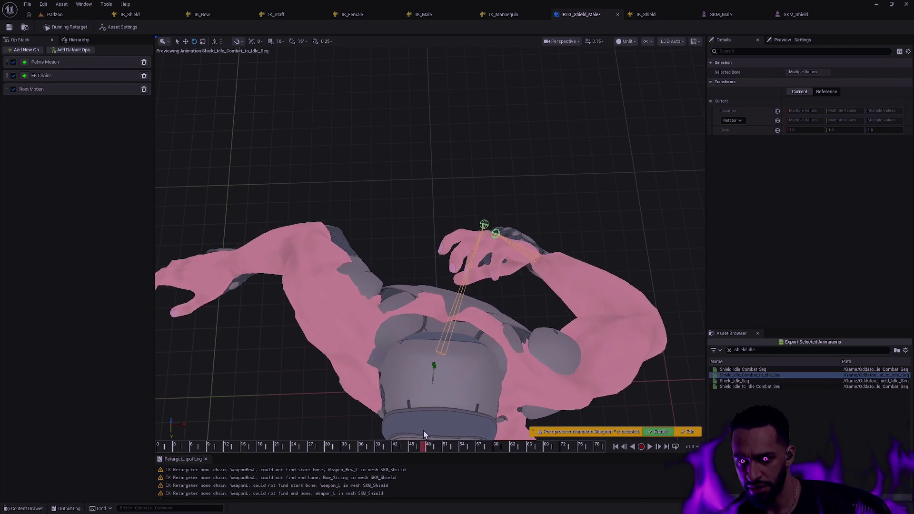
mouse_move(425, 430)
left_mouse_down()
mouse_move(391, 429)
mouse_move(468, 426)
left_mouse_up()
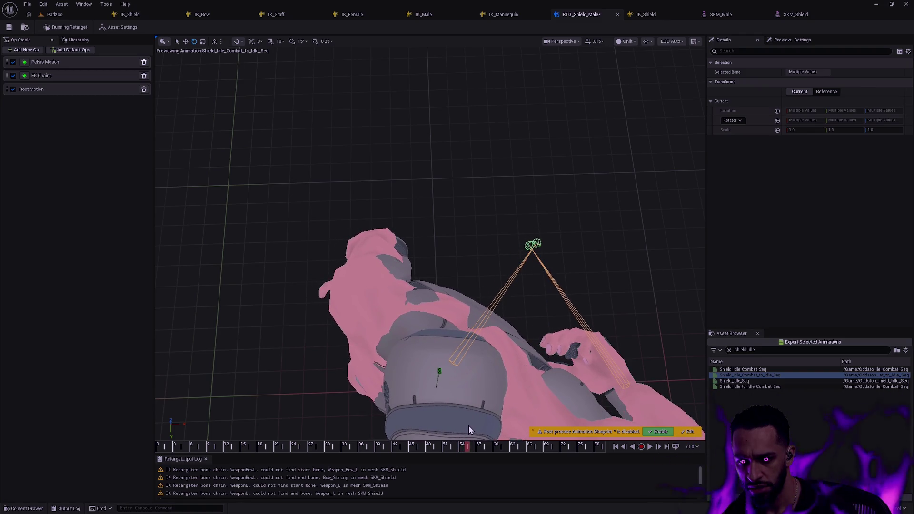
mouse_move(468, 424)
left_mouse_down()
mouse_move(459, 425)
mouse_move(467, 424)
left_mouse_up()
mouse_move(616, 292)
left_mouse_down()
mouse_move(533, 283)
mouse_move(636, 272)
left_mouse_up()
scroll(636, 271, "down", 5)
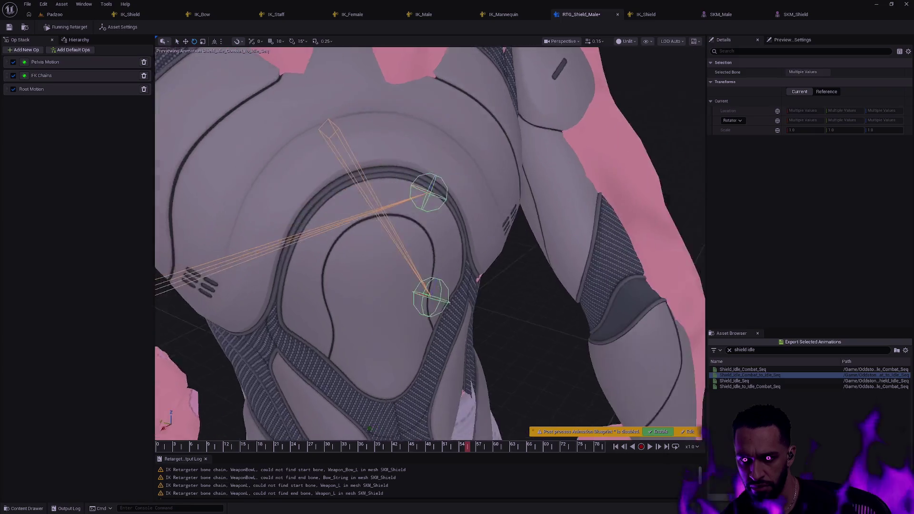
scroll(613, 280, "down", 5)
scroll(592, 267, "up", 5)
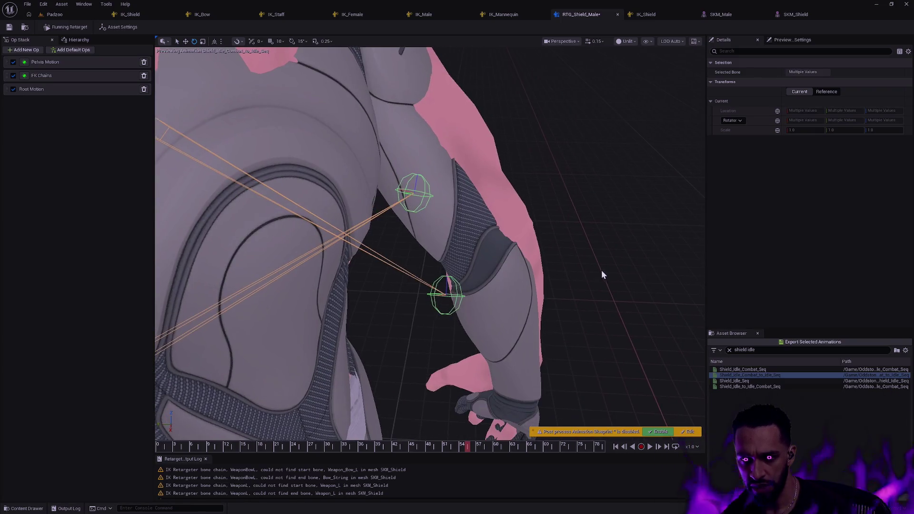
scroll(595, 269, "down", 5)
mouse_move(587, 267)
left_mouse_down()
mouse_move(476, 342)
mouse_move(442, 385)
left_mouse_up()
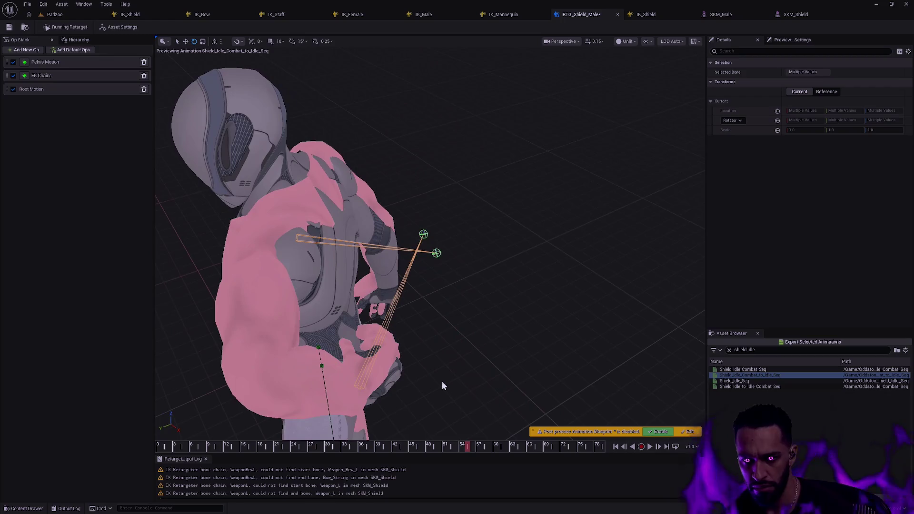
mouse_move(465, 445)
left_mouse_down()
mouse_move(419, 445)
mouse_move(418, 435)
mouse_move(536, 433)
mouse_move(356, 415)
mouse_move(421, 411)
mouse_move(390, 407)
mouse_move(595, 428)
left_mouse_up()
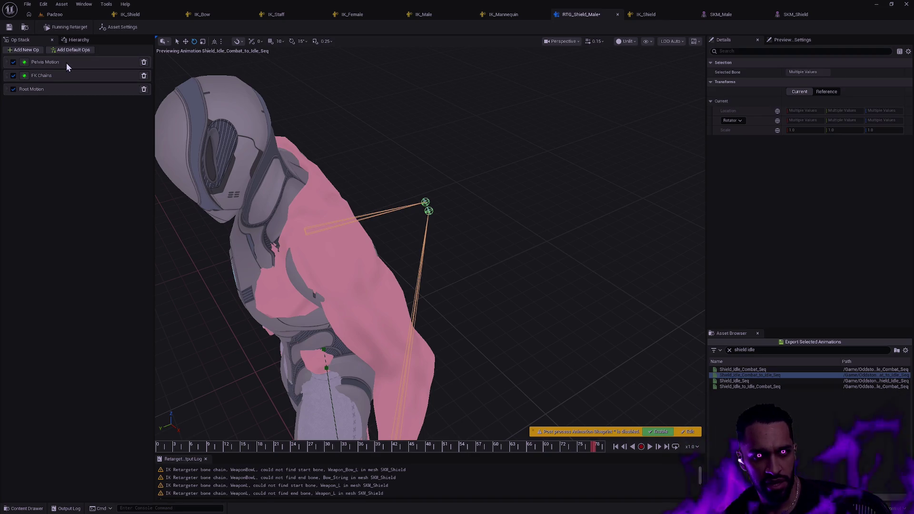
Change the Shield chain's Translation Mode from Absolute to Orient and Scale, previewing around frame 54.
left_click(55, 78)
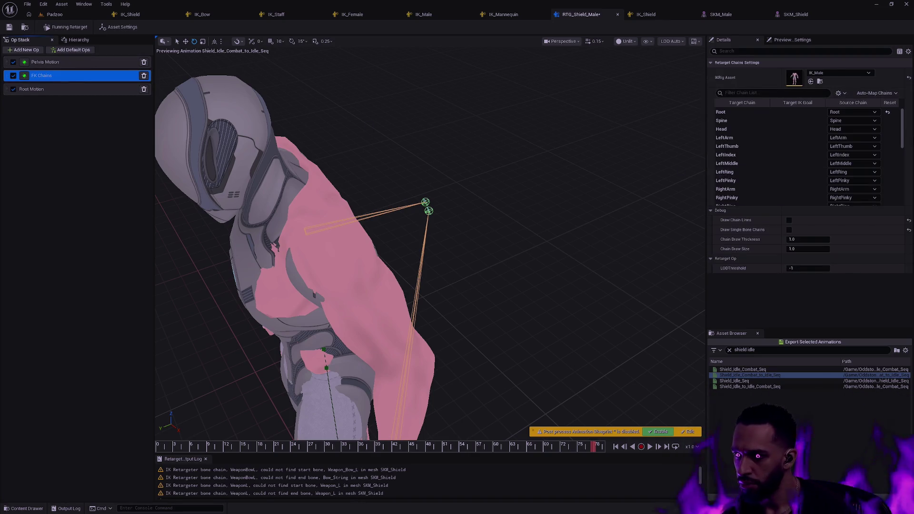
left_click_drag(903, 134, 903, 190)
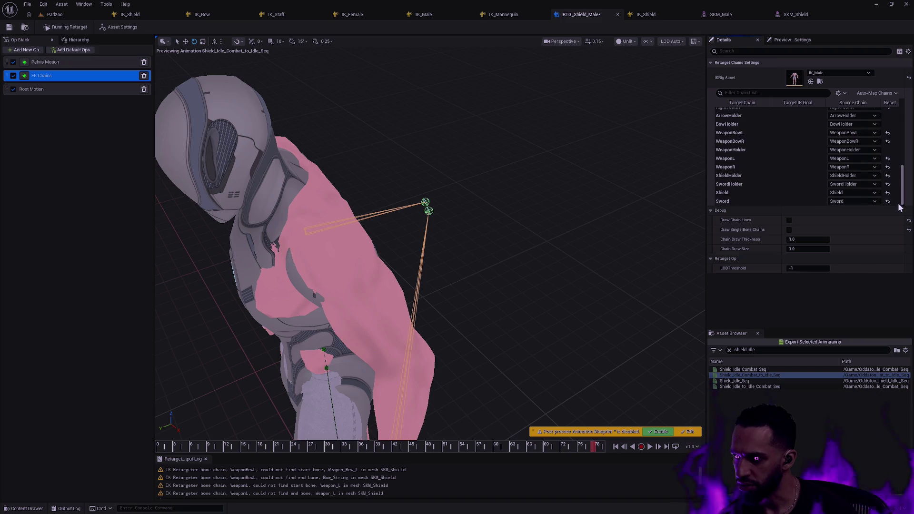
left_click(845, 193)
left_click(744, 192)
left_click(819, 247)
left_click(818, 289)
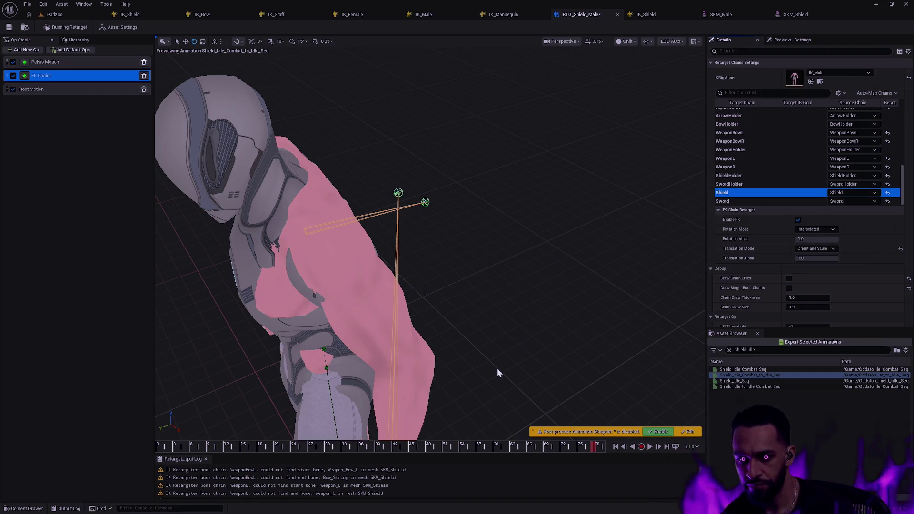
mouse_move(596, 446)
left_mouse_down()
mouse_move(350, 410)
mouse_move(658, 443)
left_mouse_up()
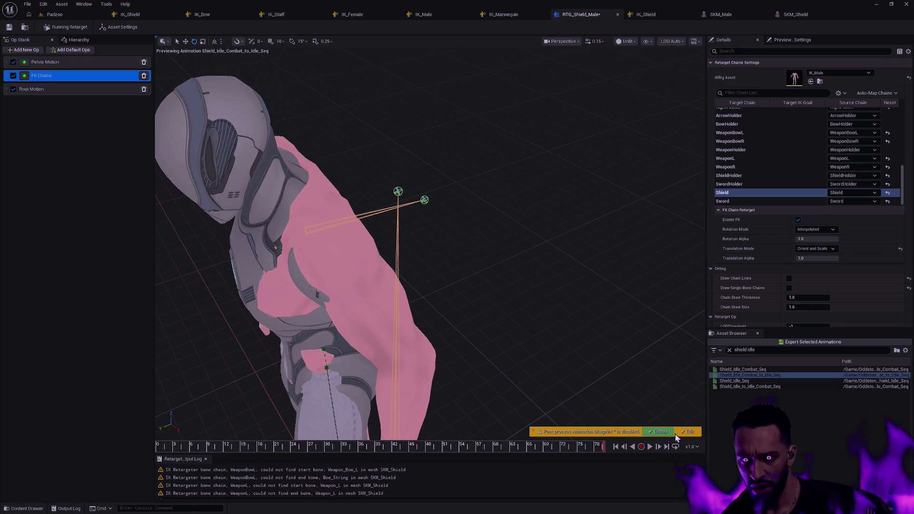
mouse_move(589, 328)
left_mouse_down()
mouse_move(524, 333)
mouse_move(498, 319)
mouse_move(481, 282)
mouse_move(408, 283)
left_mouse_up()
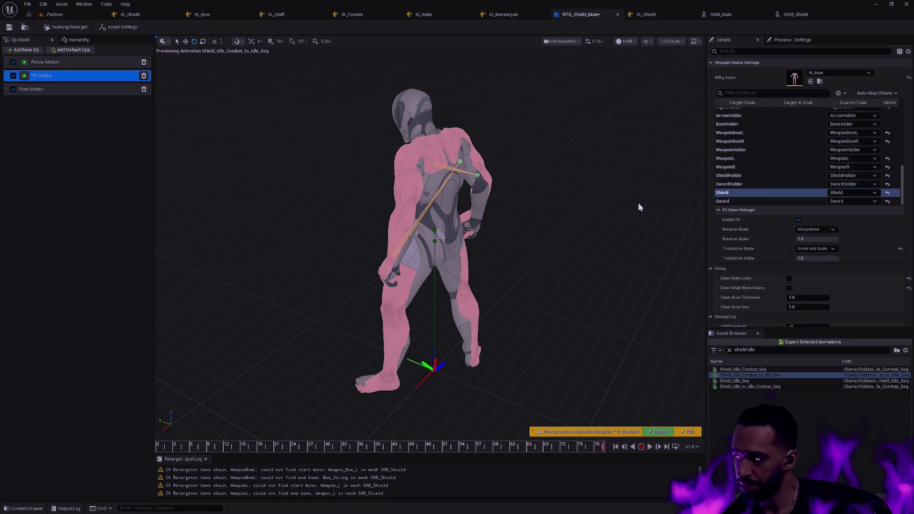
mouse_move(545, 228)
left_mouse_down()
mouse_move(488, 224)
mouse_move(476, 238)
mouse_move(395, 239)
mouse_move(546, 230)
left_mouse_up()
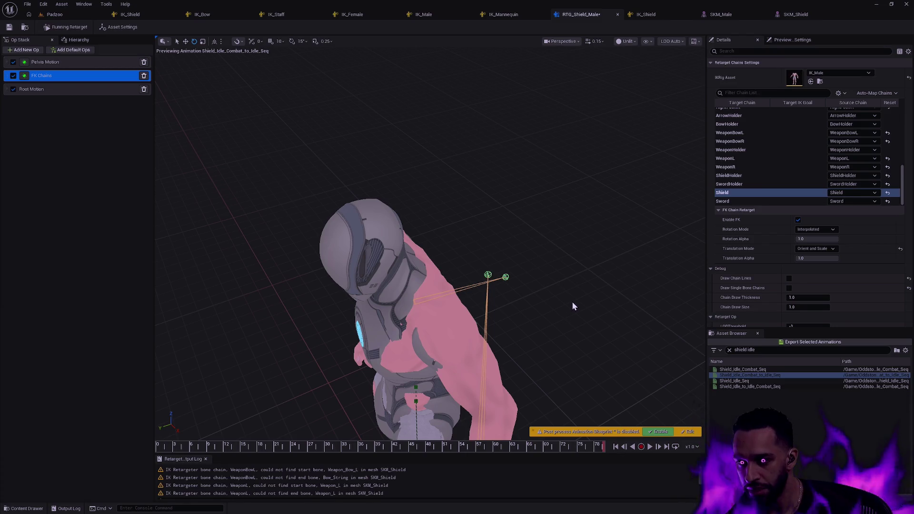
mouse_move(553, 307)
left_mouse_down()
mouse_move(607, 269)
mouse_move(557, 310)
left_mouse_up()
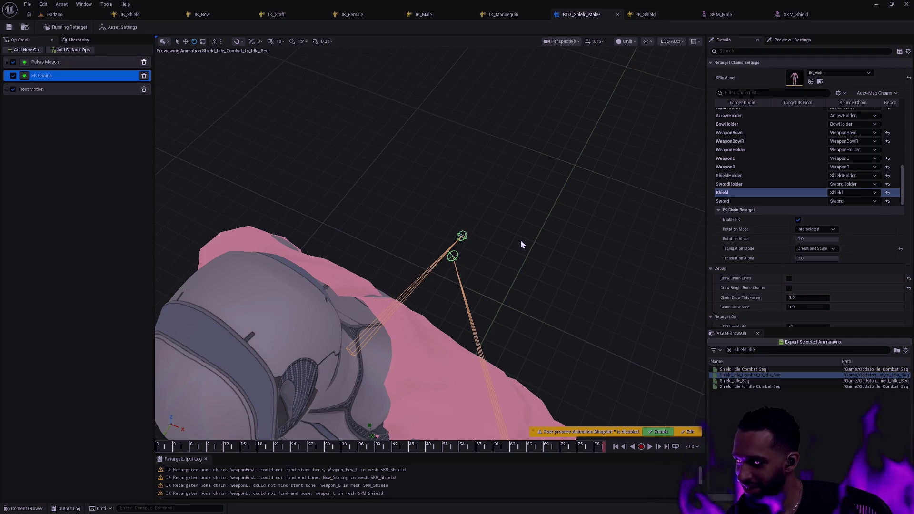
mouse_move(527, 258)
left_mouse_down()
mouse_move(457, 274)
mouse_move(549, 272)
left_mouse_up()
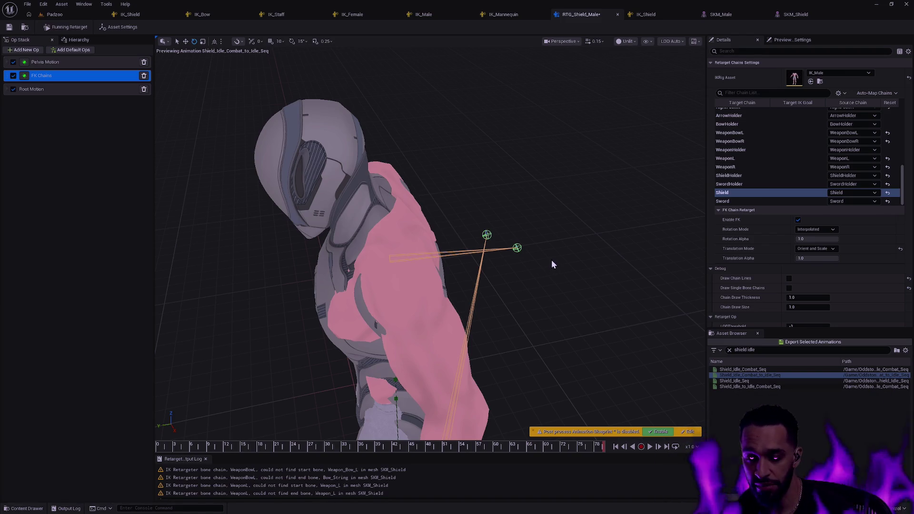
mouse_move(547, 250)
left_mouse_down()
mouse_move(550, 259)
mouse_move(543, 214)
mouse_move(519, 200)
mouse_move(523, 233)
left_mouse_up()
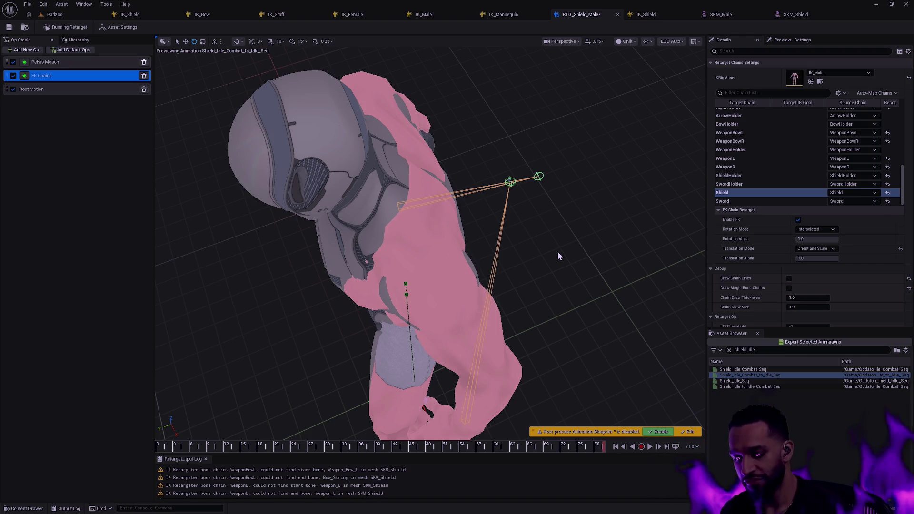
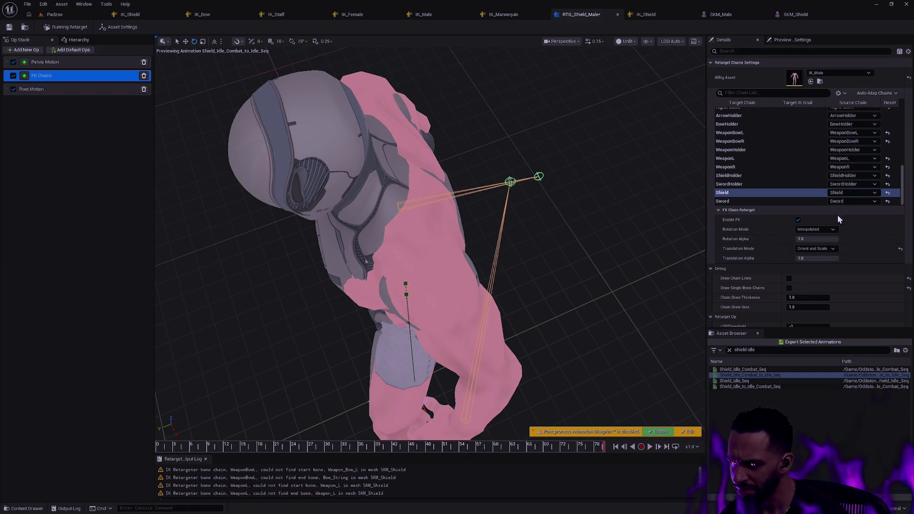
Set the Shield chain's FK translation mode to Absolute and jump the preview to about frame 21.
left_click(815, 248)
left_click(816, 271)
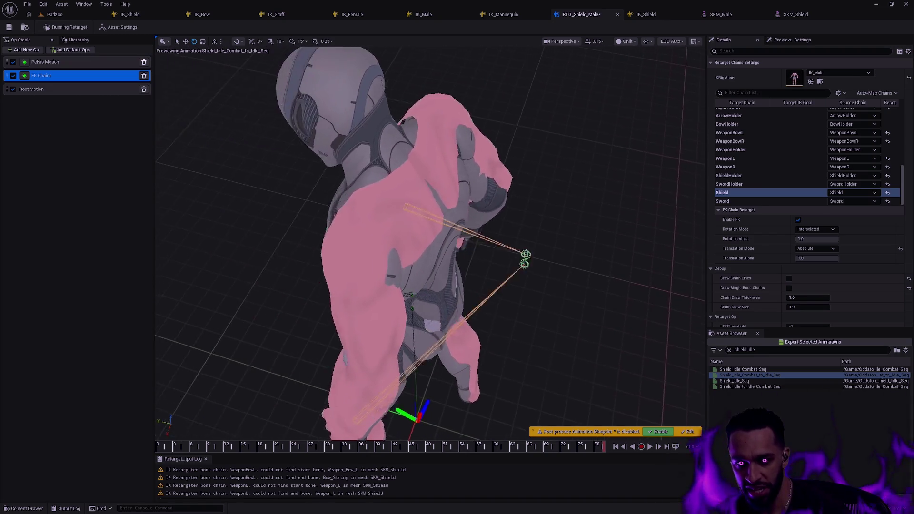
left_click_drag(612, 326, 566, 333)
left_click_drag(598, 447, 130, 401)
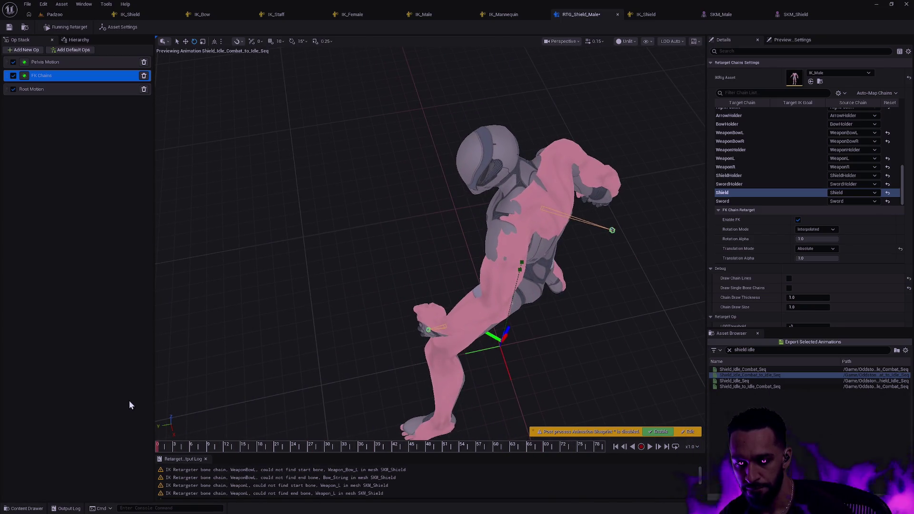
Inspect the torso and fist pose near frame 3, then display the retargeter's asset settings.
left_click_drag(518, 375, 518, 224)
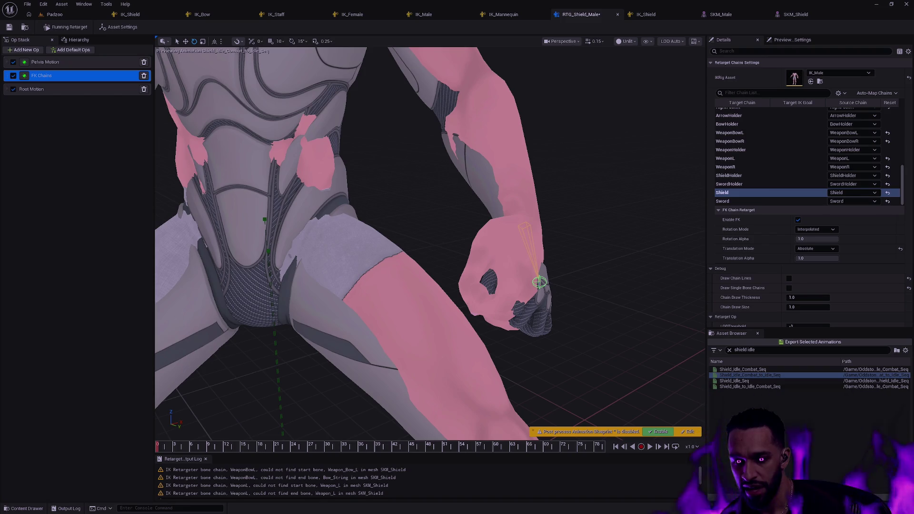
mouse_move(518, 224)
left_mouse_down()
mouse_move(515, 200)
mouse_move(511, 231)
mouse_move(495, 205)
mouse_move(524, 367)
left_mouse_up()
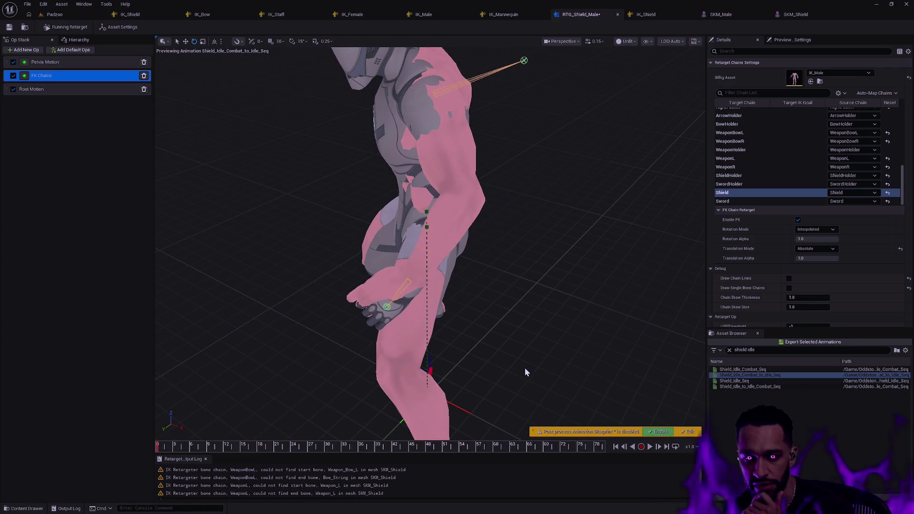
mouse_move(596, 446)
left_mouse_down()
mouse_move(214, 433)
mouse_move(174, 446)
left_mouse_up()
mouse_move(555, 332)
left_mouse_down()
mouse_move(524, 333)
mouse_move(629, 314)
left_mouse_up()
left_click(629, 314)
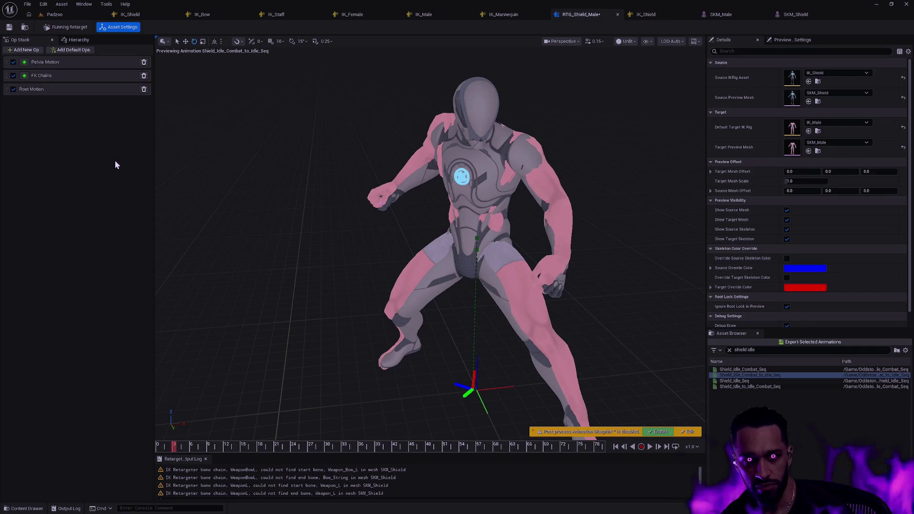
Scrub to the raised-arm pose near frame 30 and turn on Bones drawing in the viewport.
mouse_move(175, 446)
left_mouse_down()
mouse_move(509, 445)
mouse_move(607, 430)
left_mouse_up()
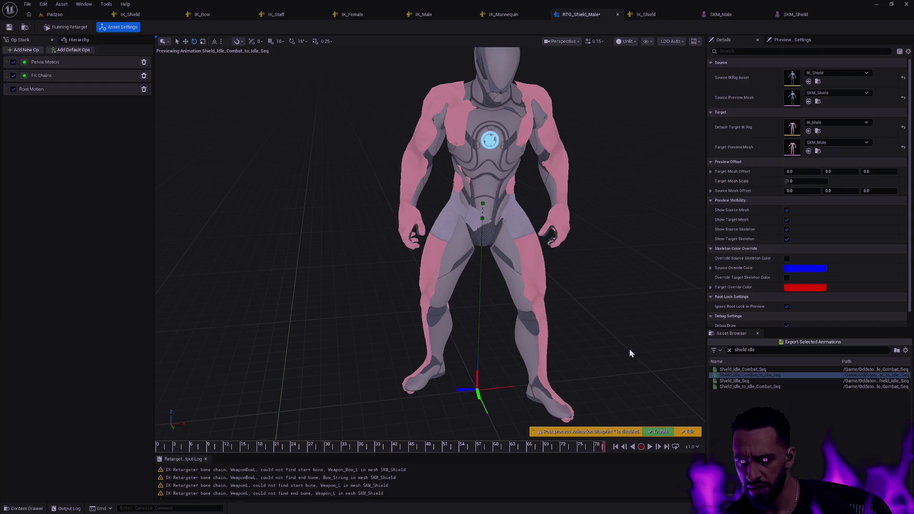
left_click_drag(169, 446, 331, 446)
left_click(648, 41)
mouse_move(686, 87)
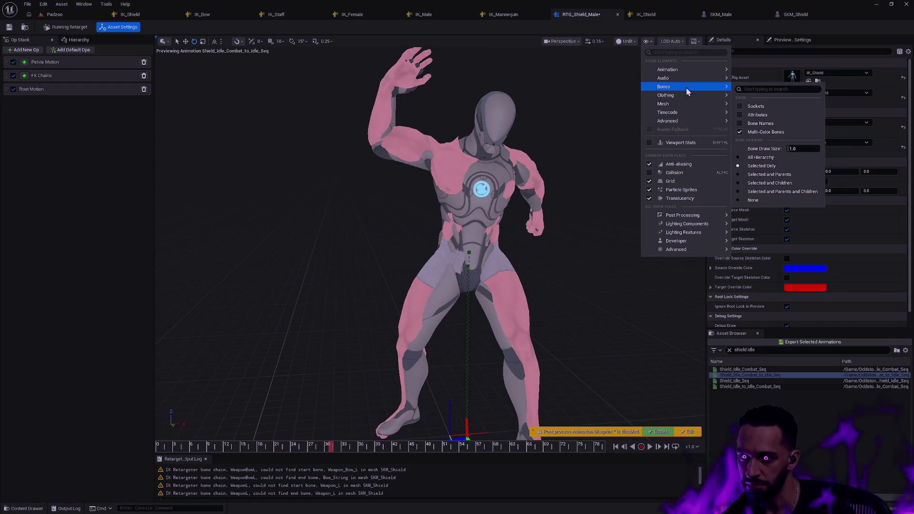
left_click(770, 160)
Scrub back to about frame 12, zoom onto the right hand, then switch to IK_Bow.
mouse_move(160, 446)
left_mouse_down()
mouse_move(151, 447)
mouse_move(571, 455)
mouse_move(542, 455)
left_mouse_up()
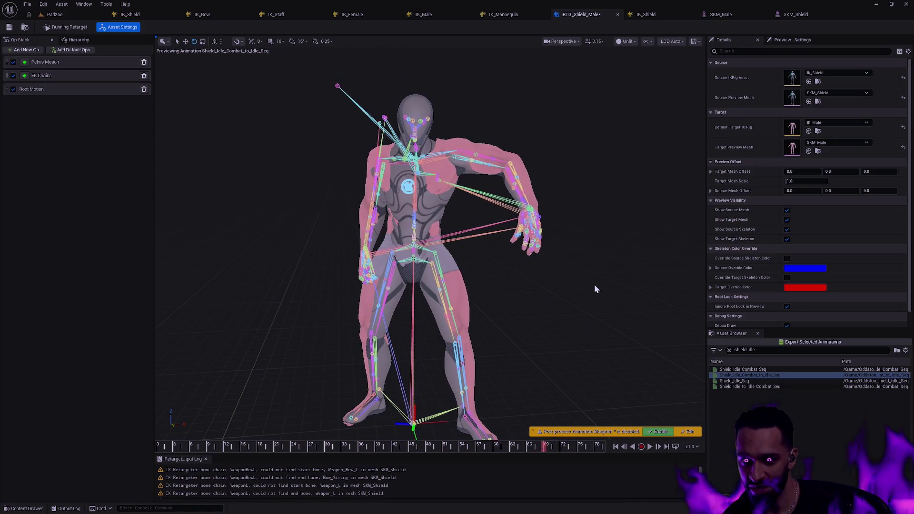
scroll(446, 222, "up", 5)
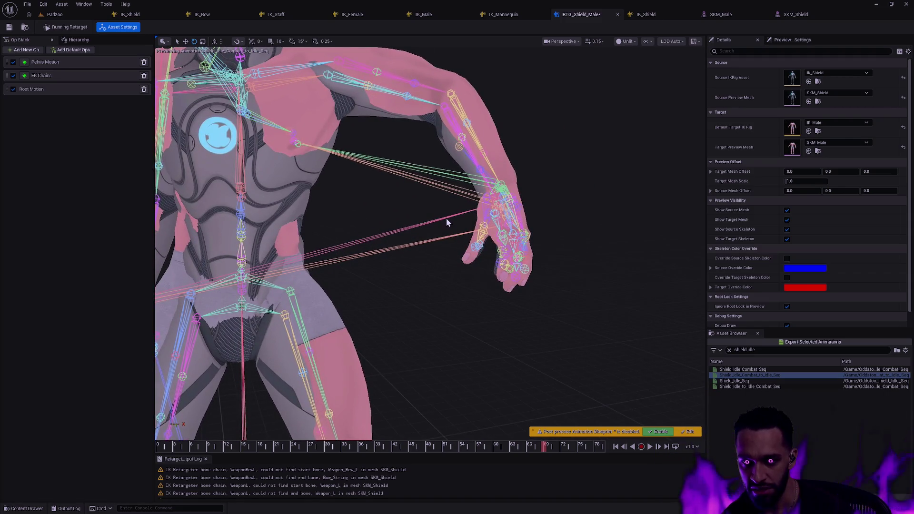
mouse_move(446, 222)
left_mouse_down()
mouse_move(434, 226)
mouse_move(483, 223)
mouse_move(378, 229)
mouse_move(404, 226)
left_mouse_up()
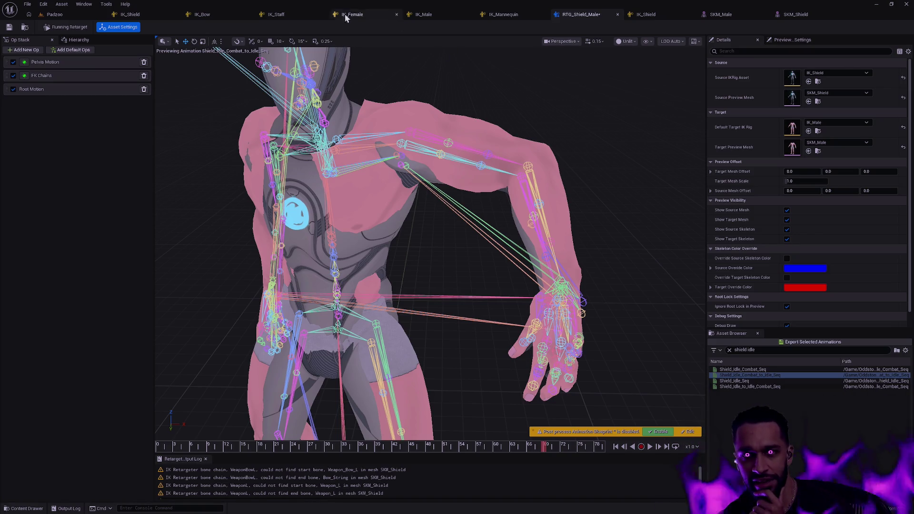
left_click(200, 14)
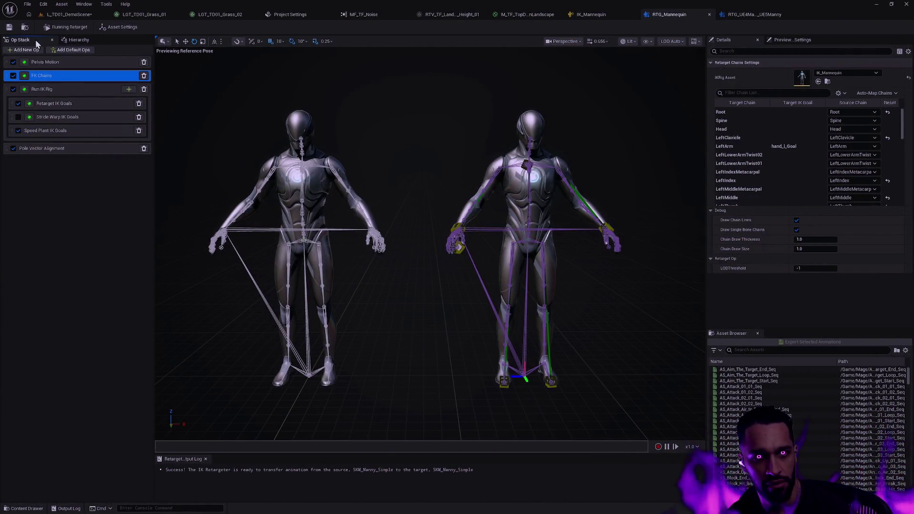
Browse the bone hierarchy in IK_Bow and in the UE4-to-UE5 mannequin retargeter.
left_click(79, 40)
scroll(107, 236, "down", 5)
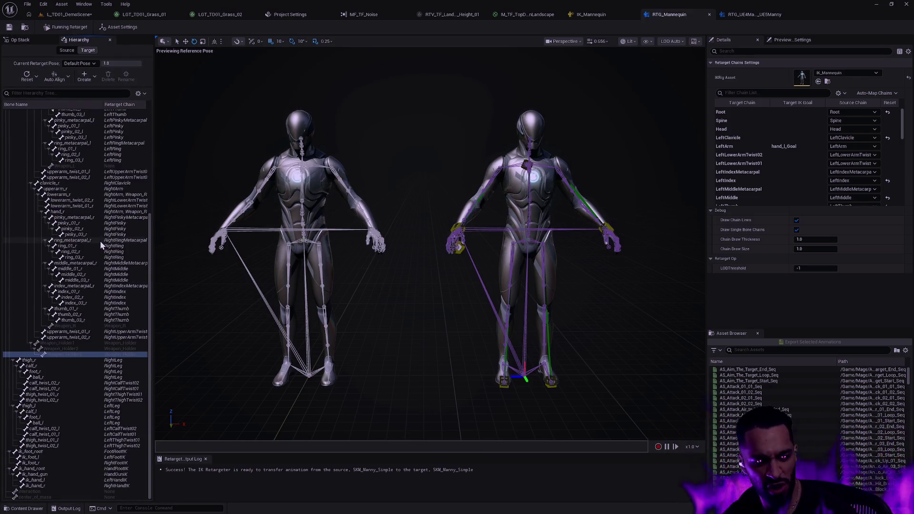
left_click(752, 15)
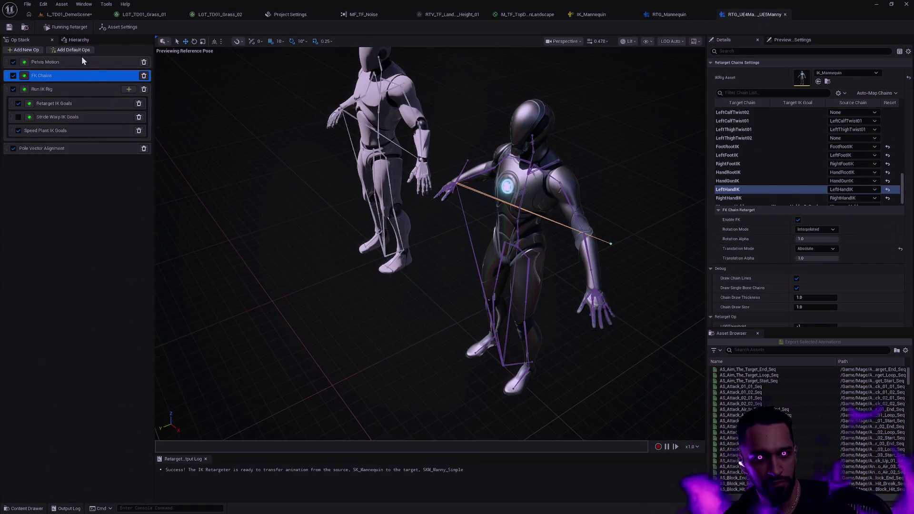
left_click(76, 40)
scroll(101, 200, "down", 5)
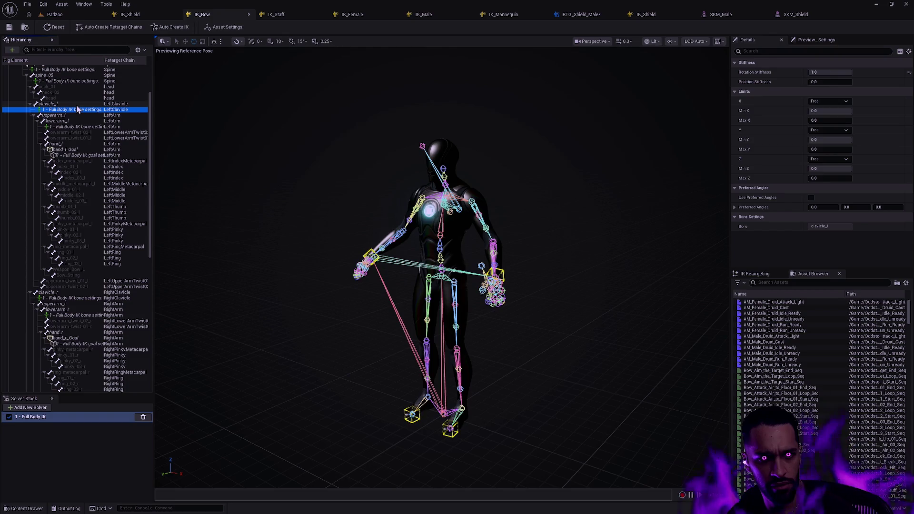
Inspect the Full Body IK bone settings of spine_05 and the transforms of neck_01.
left_click(76, 104)
left_click(69, 81)
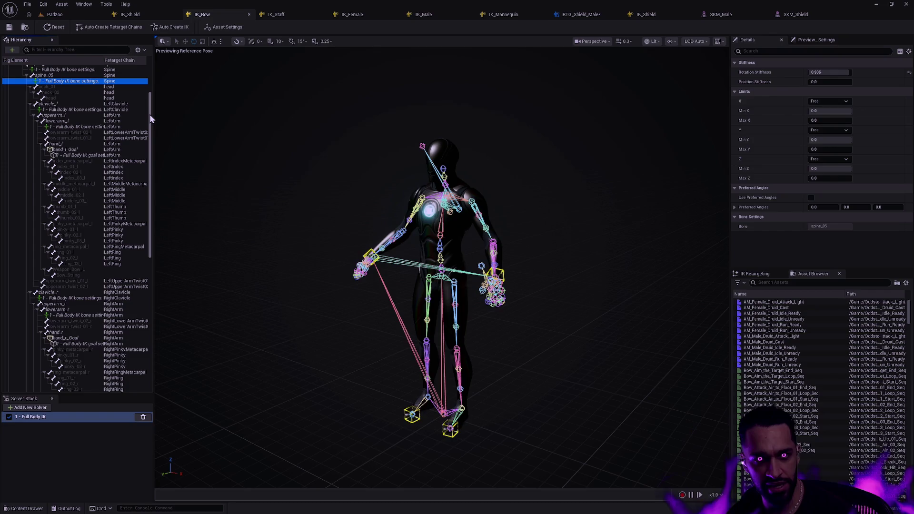
left_click_drag(150, 105, 144, 76)
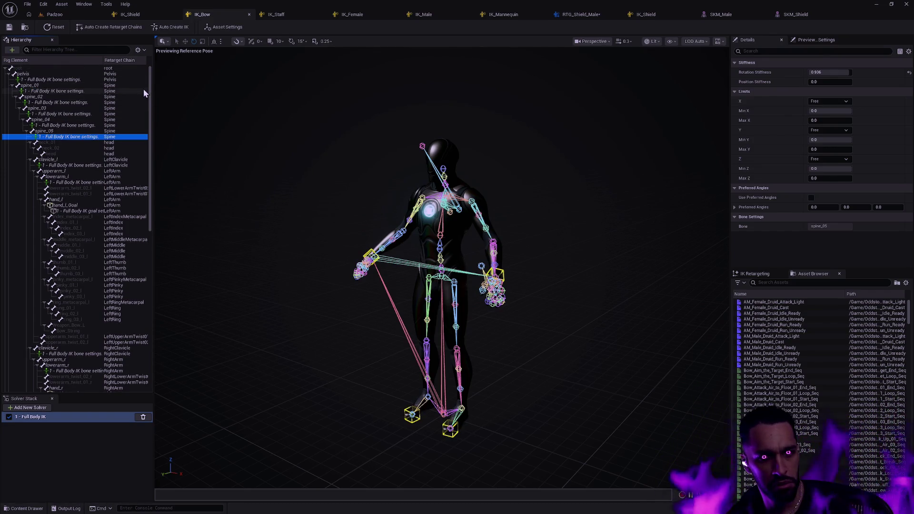
left_click(72, 142)
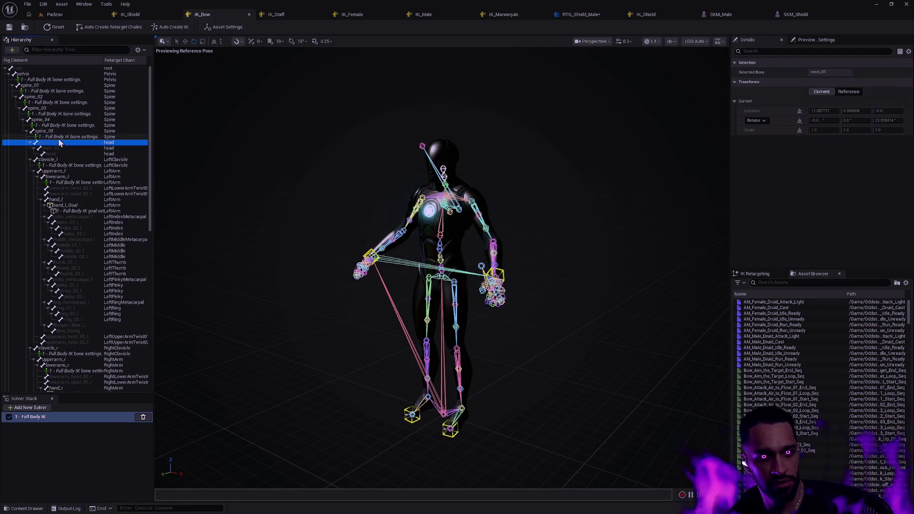
left_click(61, 137)
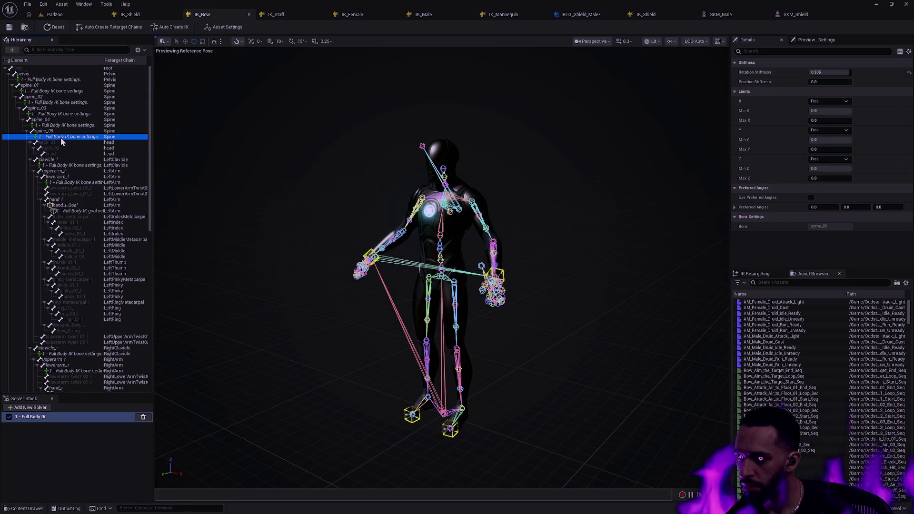
mouse_move(151, 167)
left_mouse_down()
mouse_move(138, 347)
mouse_move(119, 353)
left_mouse_up()
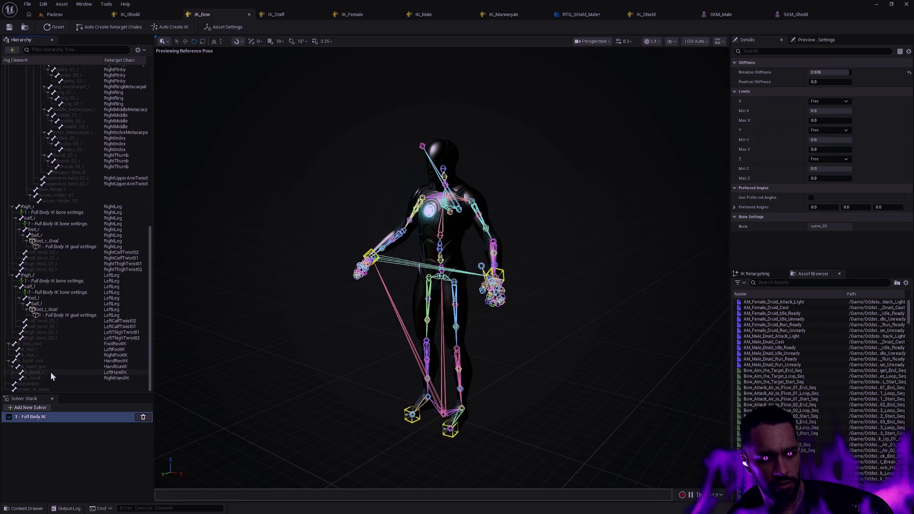
Review the Full Body IK solver settings, then return to RTG_Shield_Male.
left_click(53, 417)
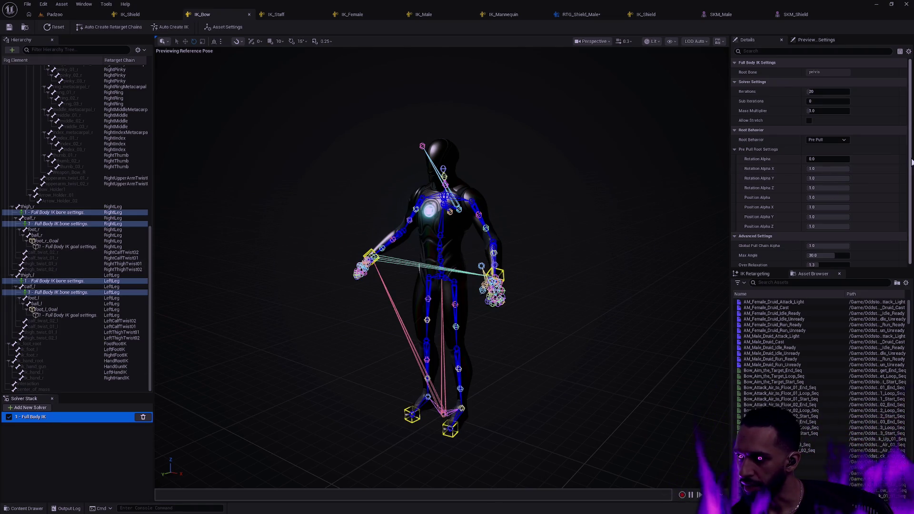
left_click_drag(911, 162, 912, 165)
scroll(912, 165, "up", 1)
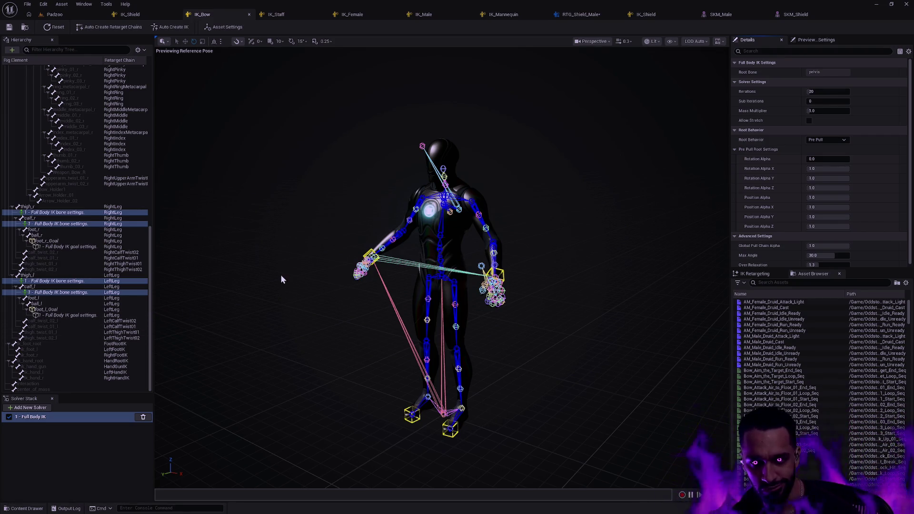
left_click_drag(150, 247, 156, 246)
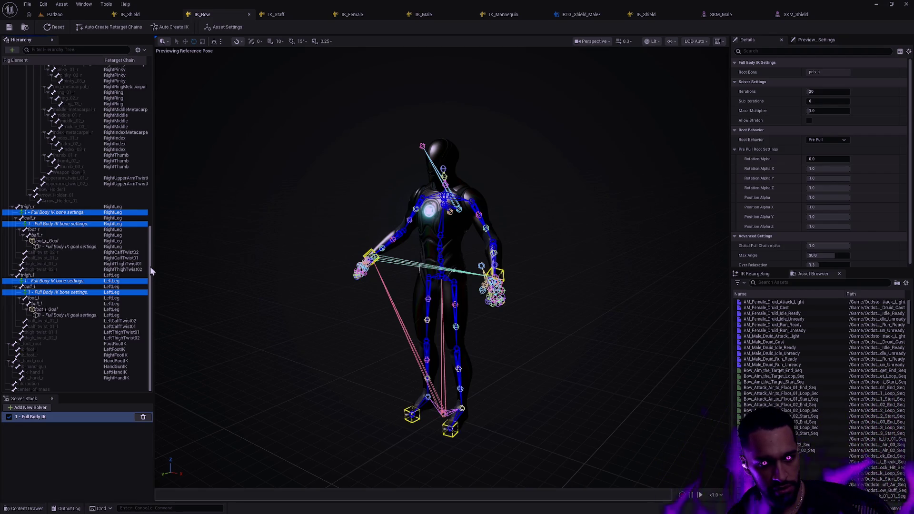
left_click_drag(150, 270, 148, 60)
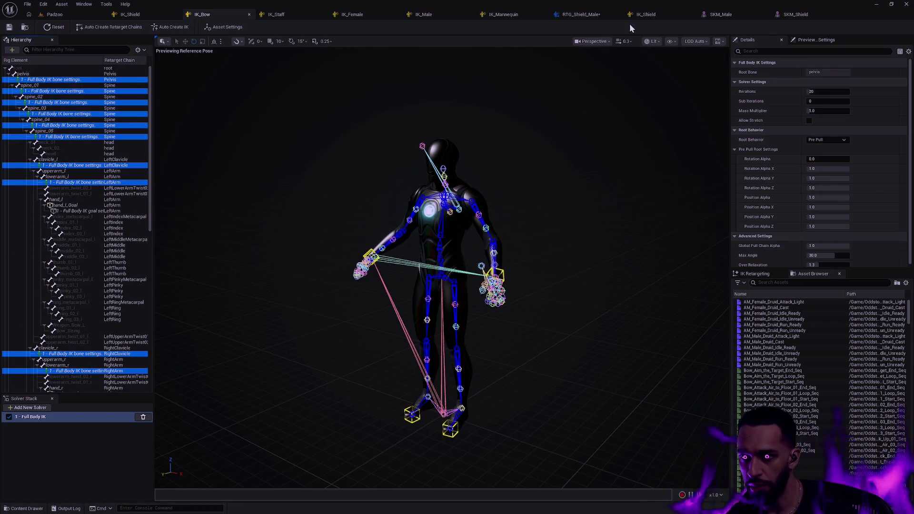
left_click(591, 15)
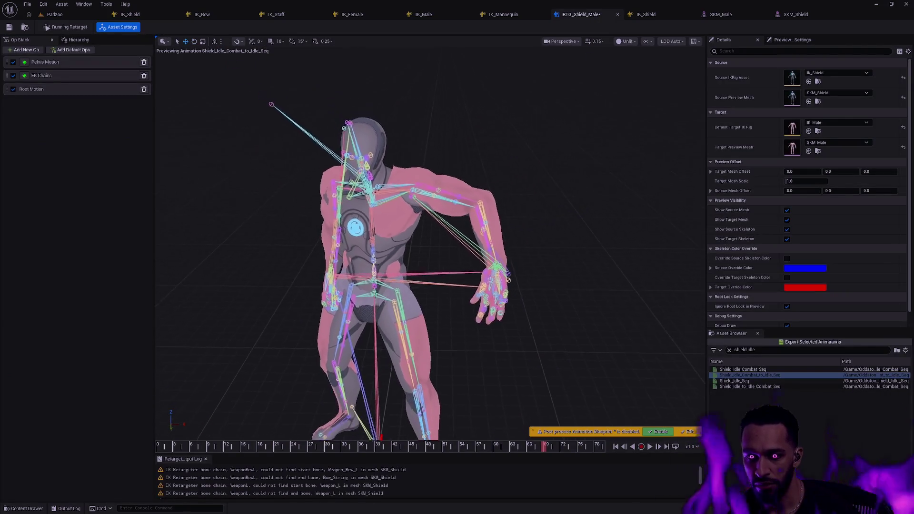
scroll(428, 243, "up", 5)
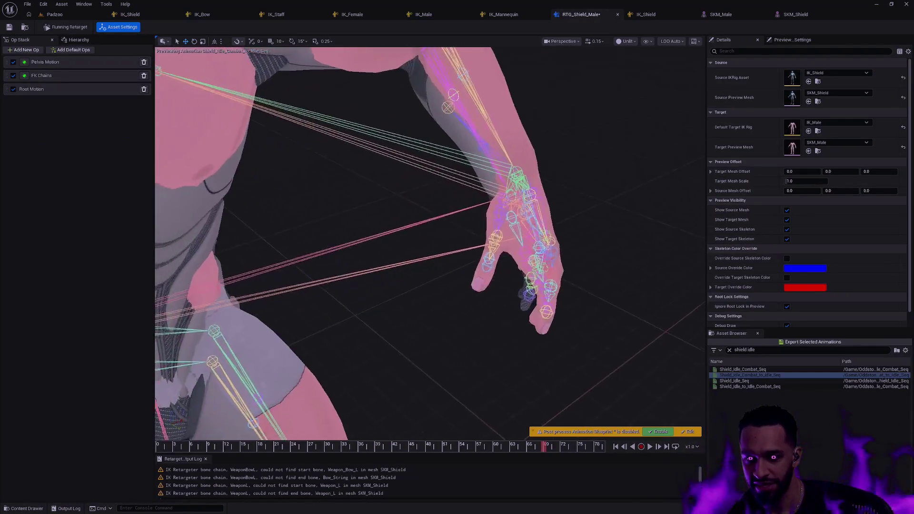
scroll(429, 243, "down", 5)
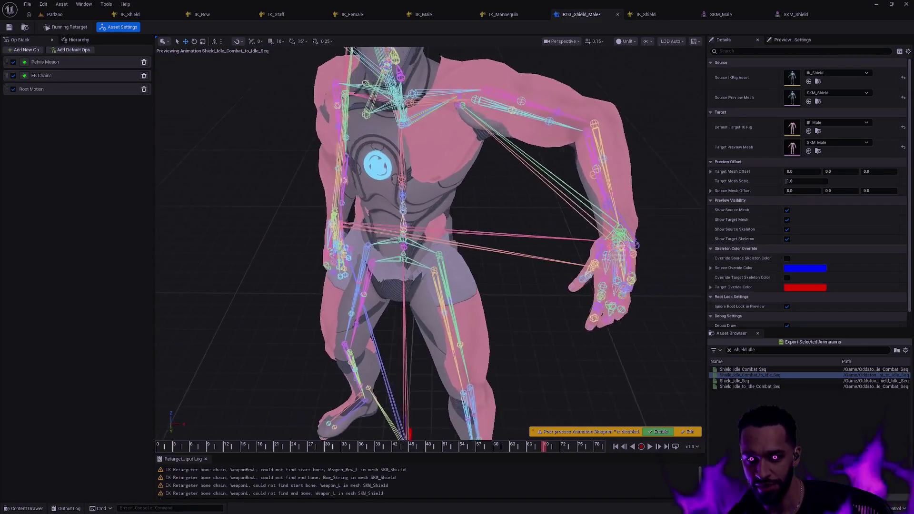
scroll(527, 322, "up", 3)
left_click(179, 446)
left_click_drag(179, 446, 268, 447)
scroll(369, 365, "down", 5)
scroll(524, 304, "up", 5)
left_click(480, 283)
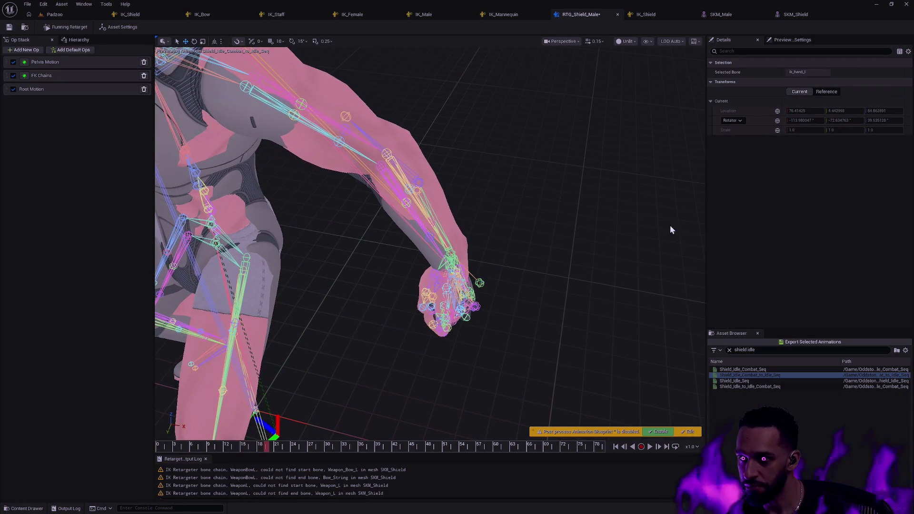
left_click_drag(632, 202, 126, 37)
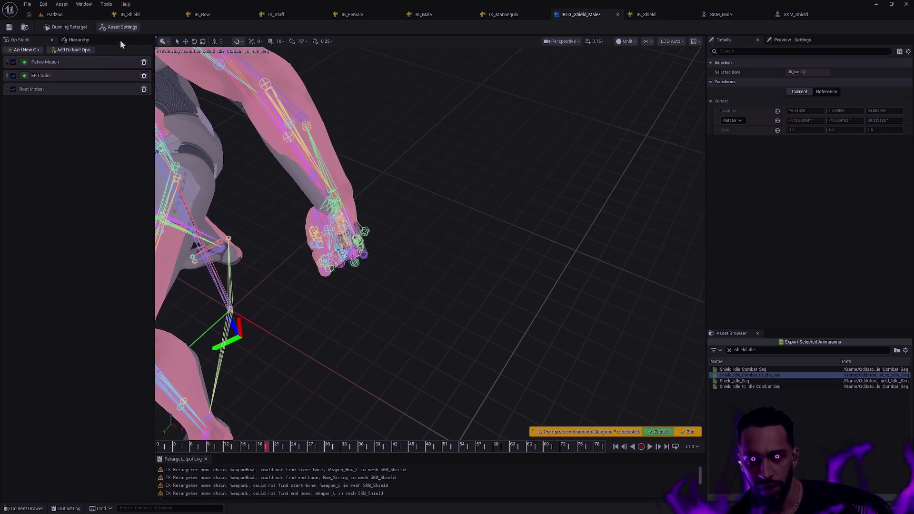
left_click(59, 74)
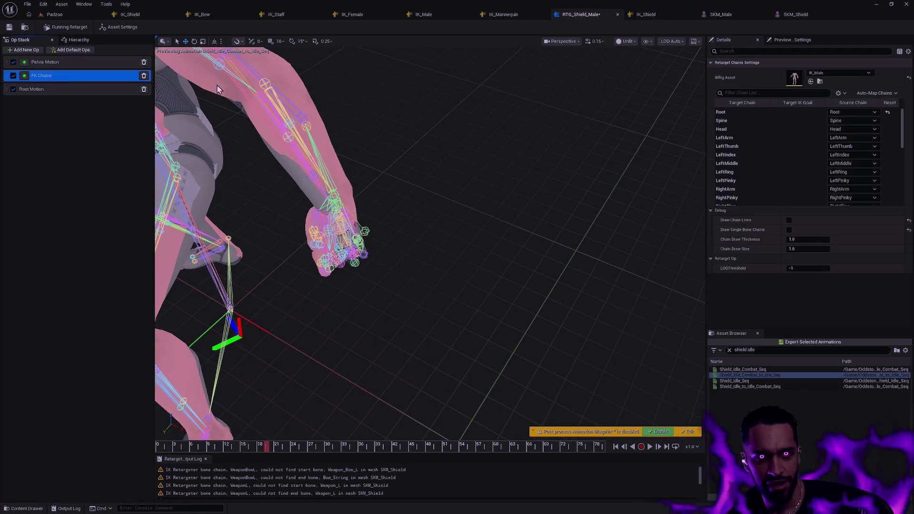
Select the LeftHandIK chain and briefly toggle chain-line and single-bone-chain drawing.
left_click_drag(905, 131, 901, 170)
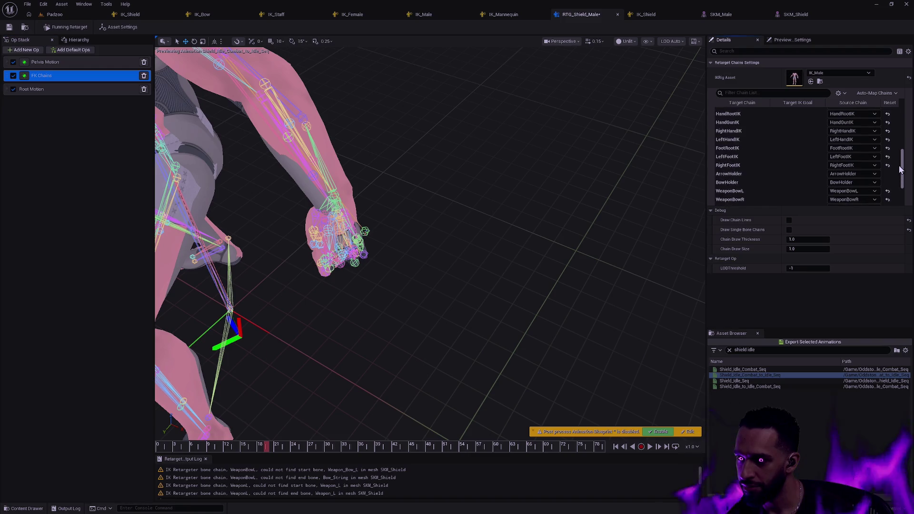
left_click(746, 141)
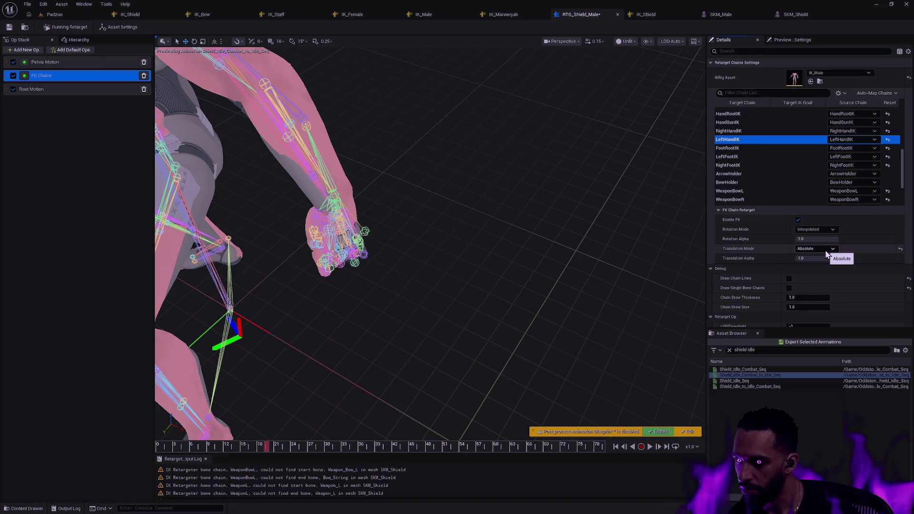
left_click(789, 278)
left_click(789, 279)
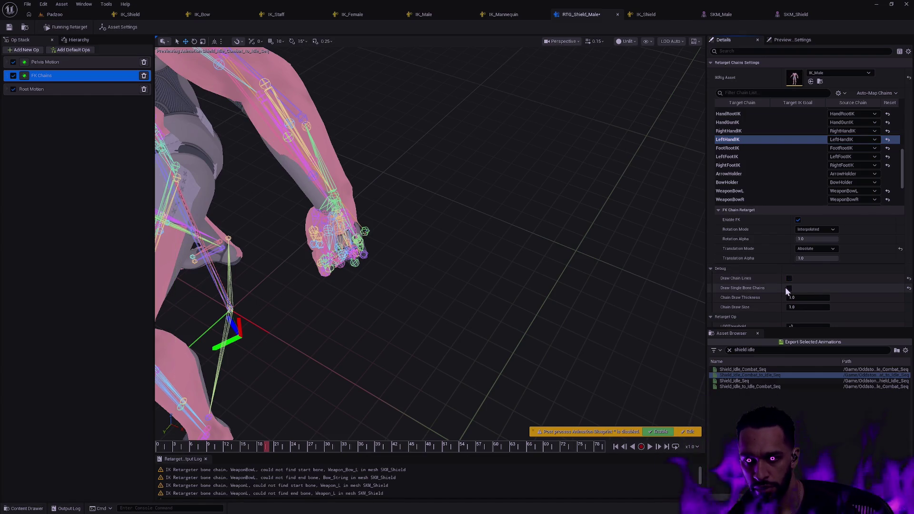
left_click(788, 289)
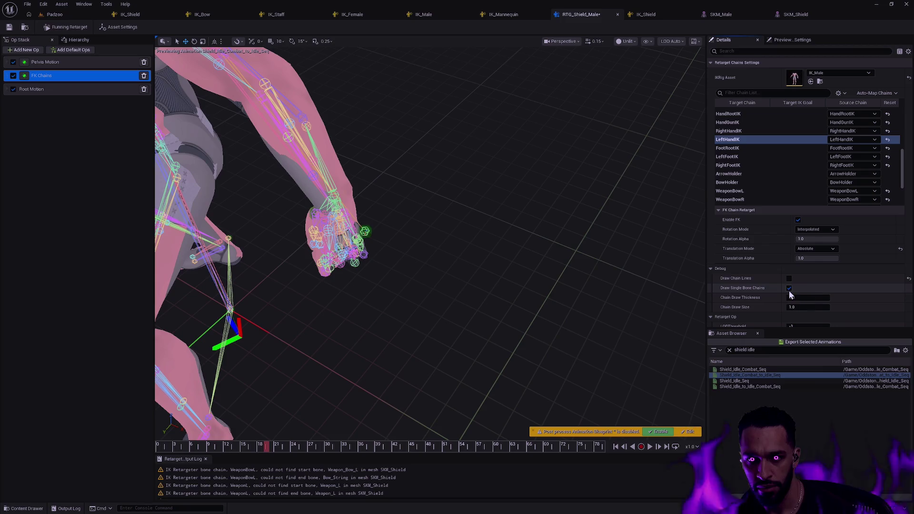
left_click(788, 289)
Set LeftHandIK's FK translation mode to Orient and Scale and show the bone hierarchy.
left_click(836, 250)
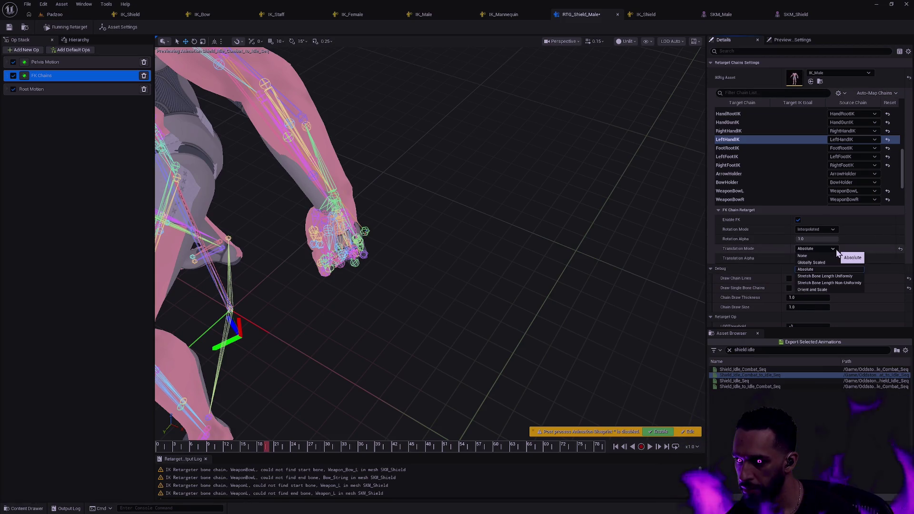
left_click(822, 290)
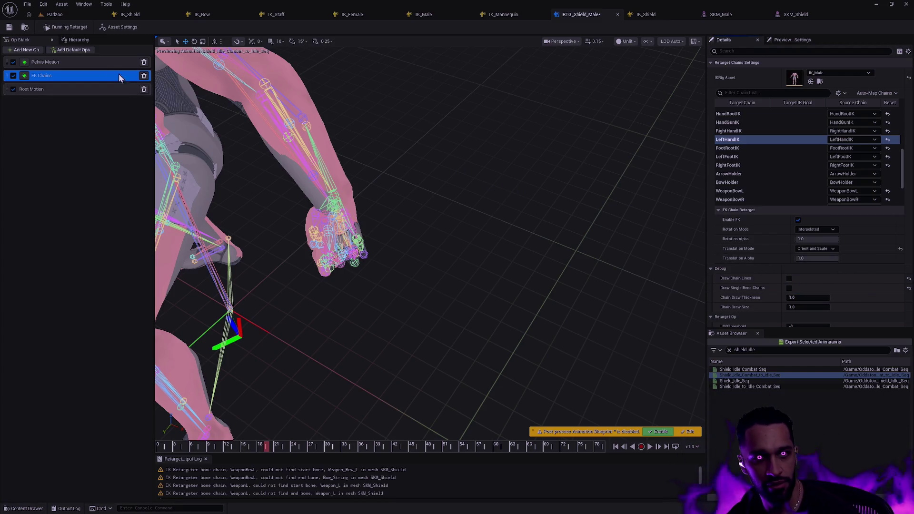
left_click(71, 40)
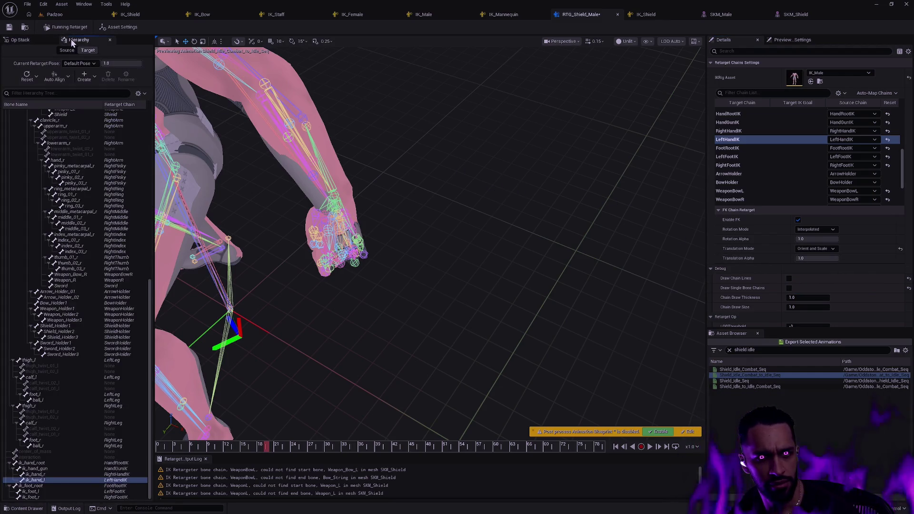
Select the ik_hand_l bone and orbit in close to the left hand.
left_click(279, 373)
left_click(47, 479)
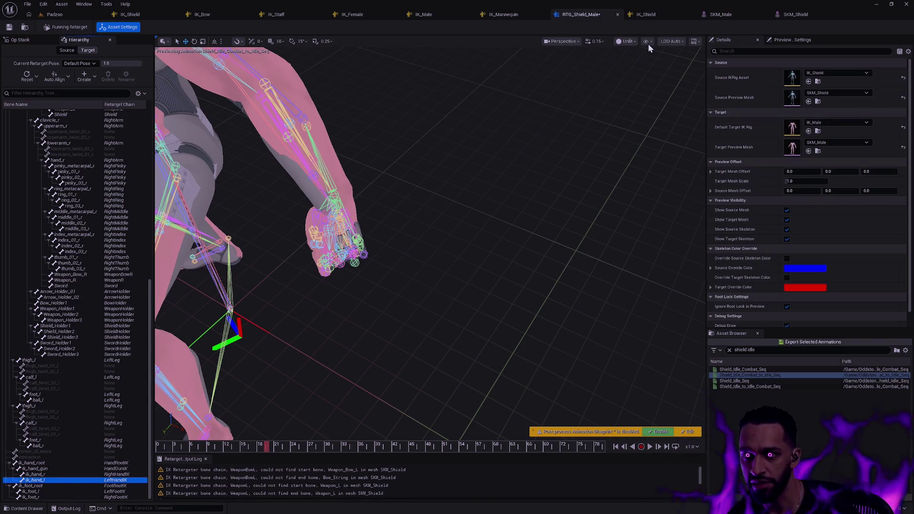
mouse_move(362, 287)
left_mouse_down()
mouse_move(328, 281)
mouse_move(628, 258)
left_mouse_up()
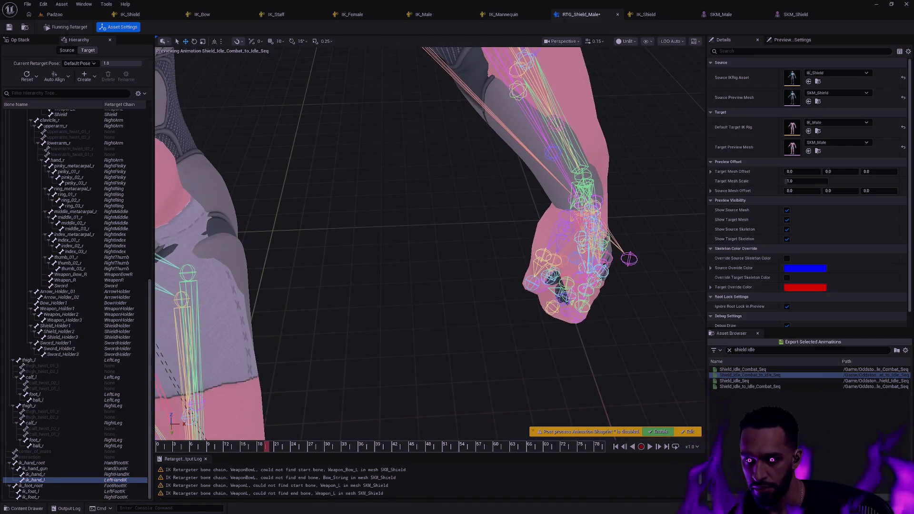
left_click(53, 478)
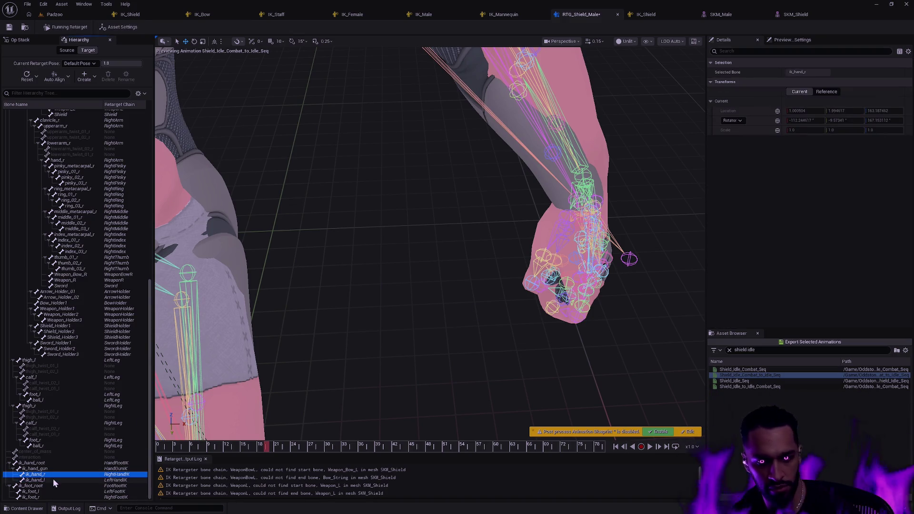
Set viewport bone drawing to Selected Only, then return to the retarget op list.
left_click(646, 41)
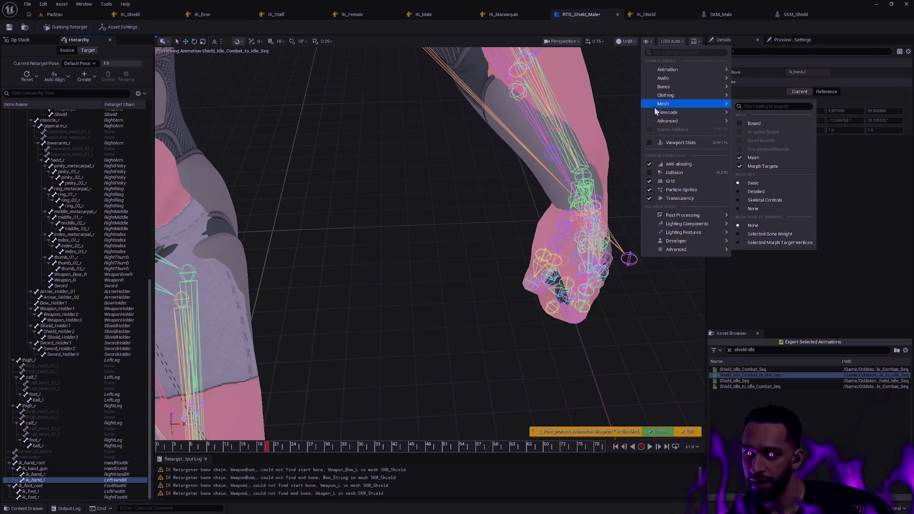
mouse_move(664, 122)
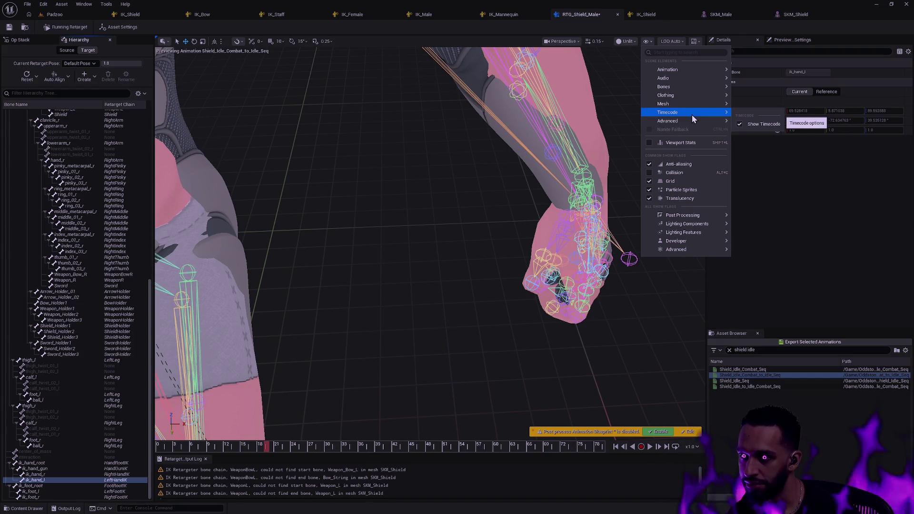
mouse_move(693, 104)
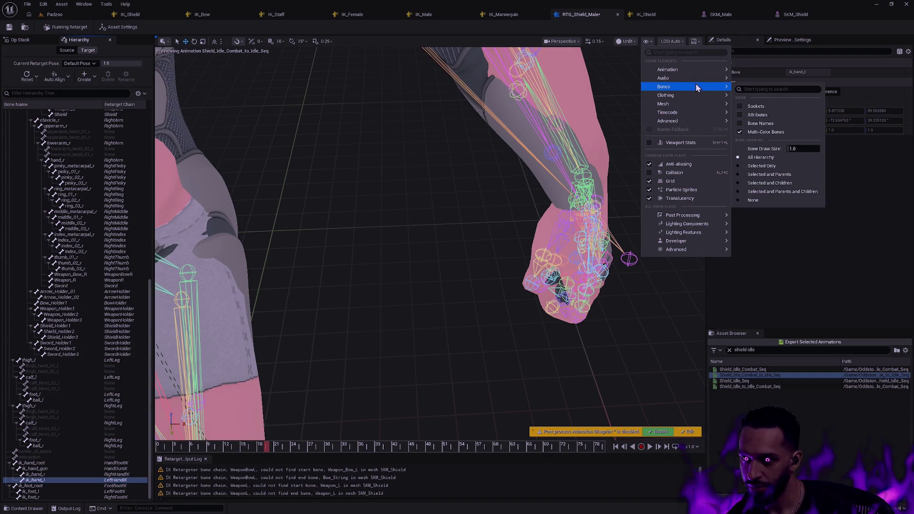
mouse_move(692, 84)
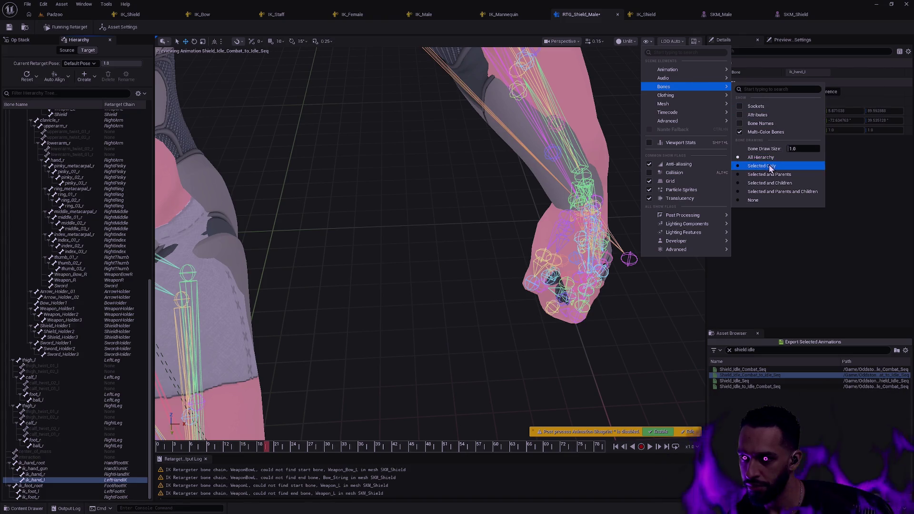
left_click(771, 166)
mouse_move(655, 204)
left_mouse_down()
mouse_move(658, 179)
mouse_move(655, 203)
left_mouse_up()
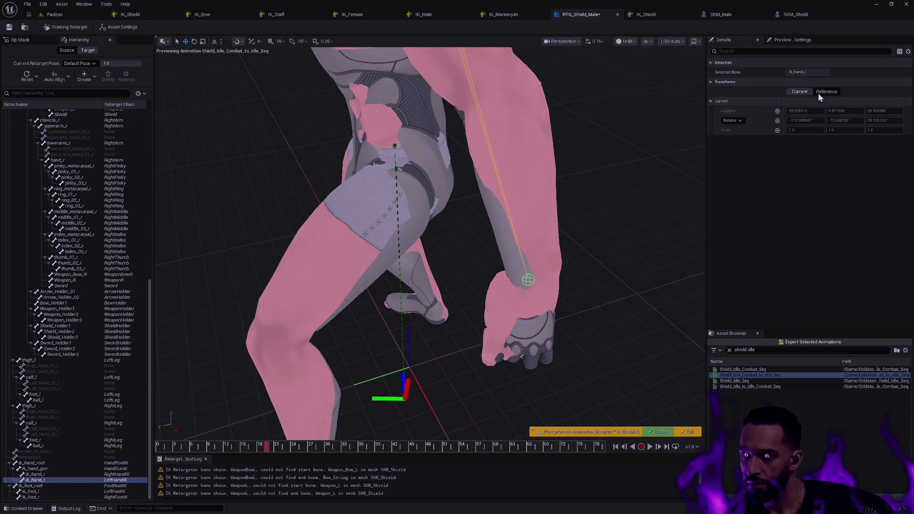
left_click(19, 41)
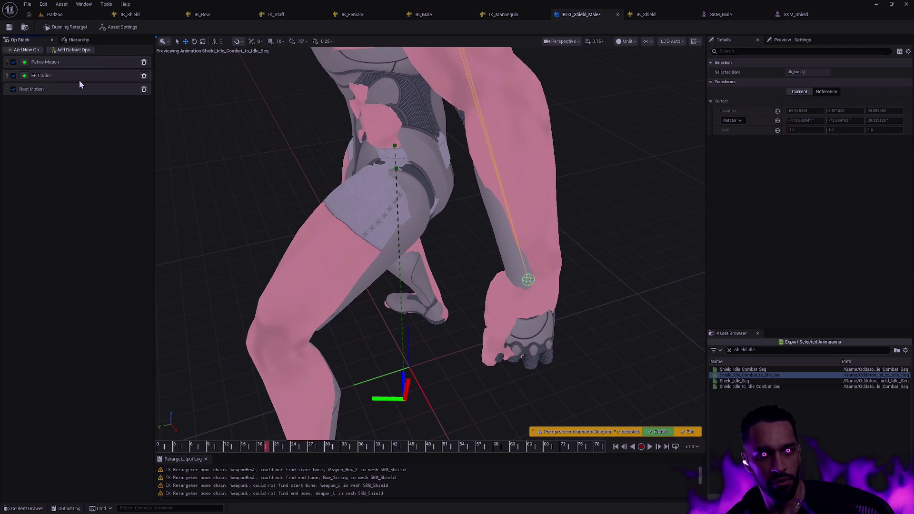
In FK Chains, switch LeftHandIK's translation mode to Absolute and inspect the arm.
left_click(61, 75)
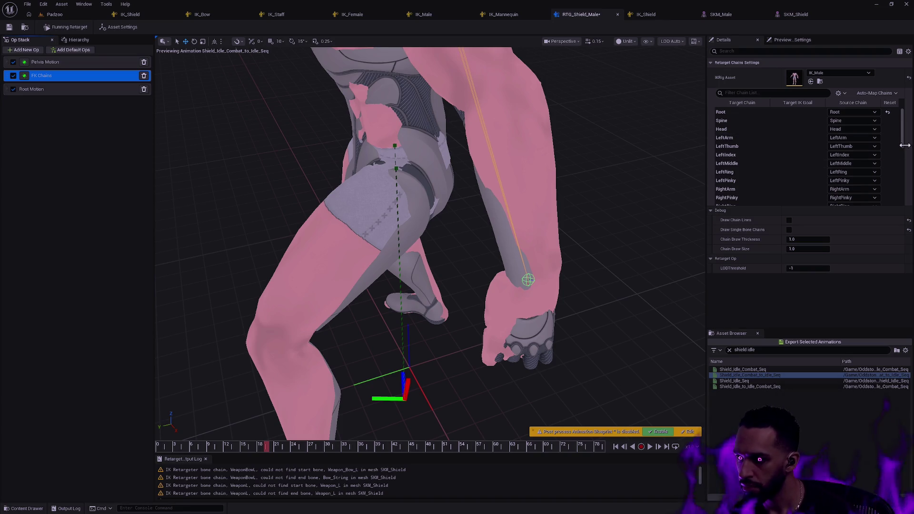
scroll(903, 141, "down", 5)
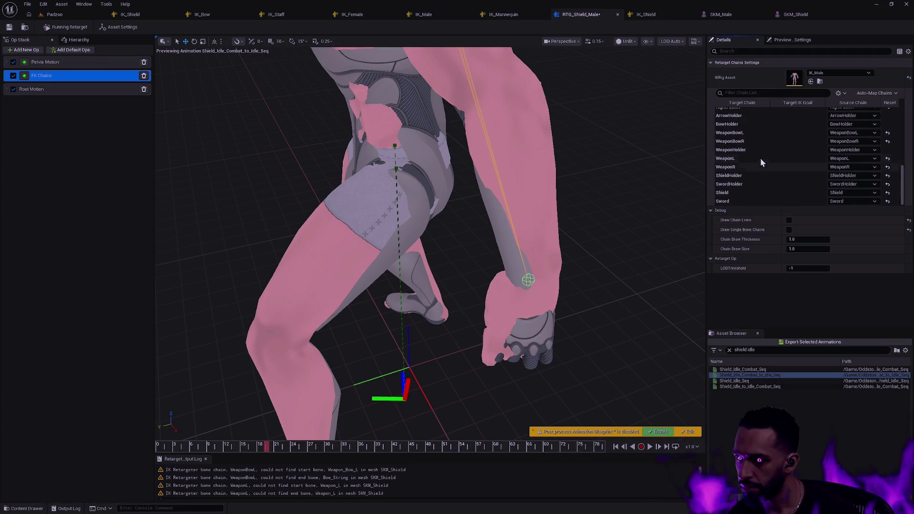
scroll(767, 154, "up", 1)
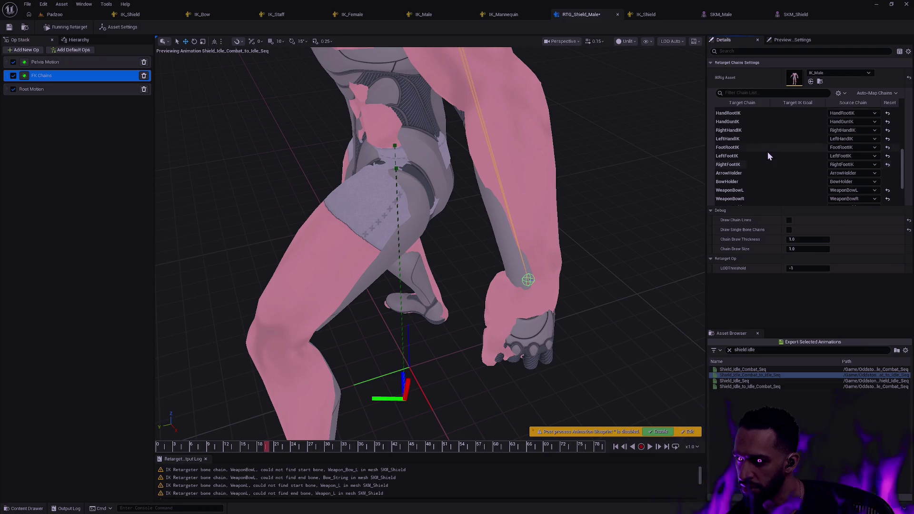
scroll(767, 139, "up", 1)
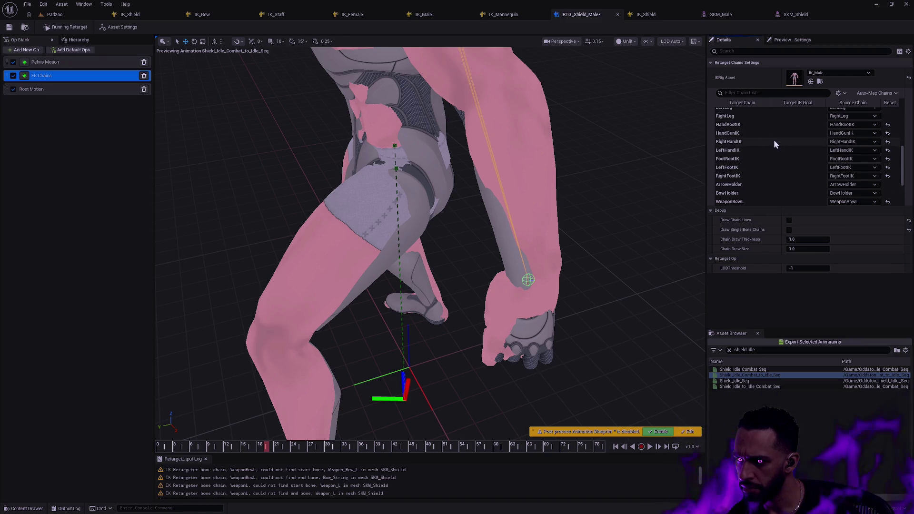
left_click(764, 150)
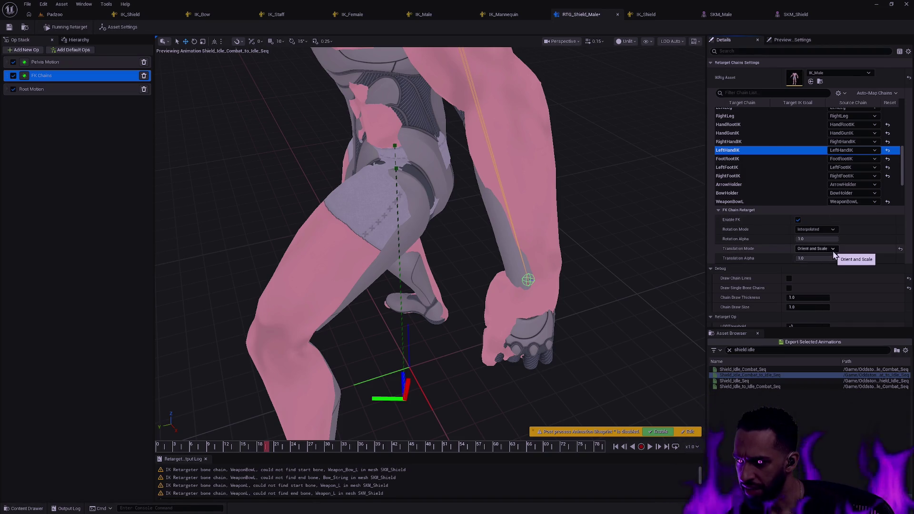
left_click(819, 248)
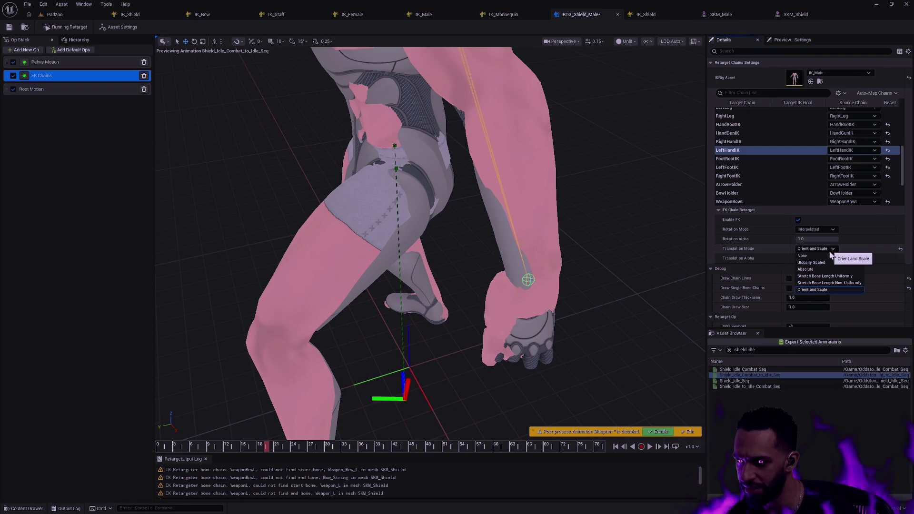
left_click(815, 269)
left_click_drag(619, 247, 500, 271)
Revert LeftHandIK to Orient and Scale, then review RightHandIK and HandGunIK settings.
left_click(823, 249)
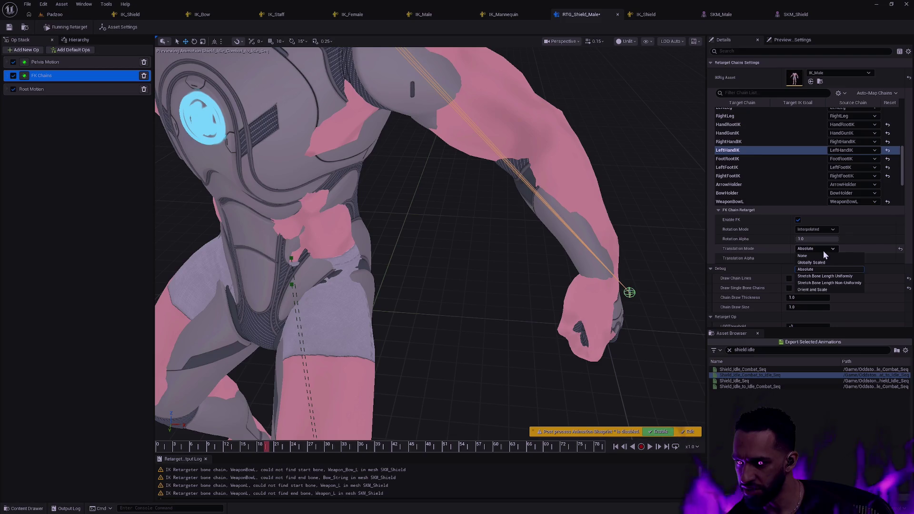
left_click(820, 289)
mouse_move(621, 222)
left_mouse_down()
mouse_move(571, 226)
mouse_move(400, 202)
left_mouse_up()
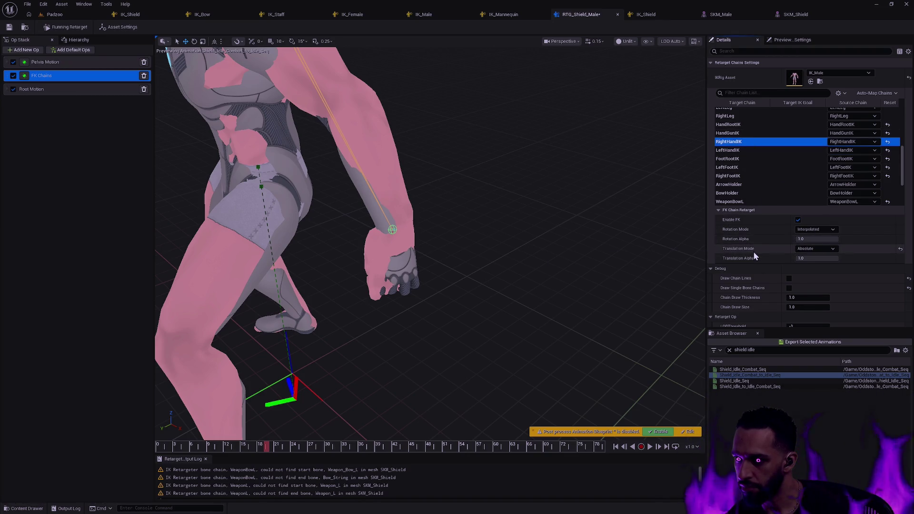
left_click(773, 142)
left_click(761, 132)
key("f")
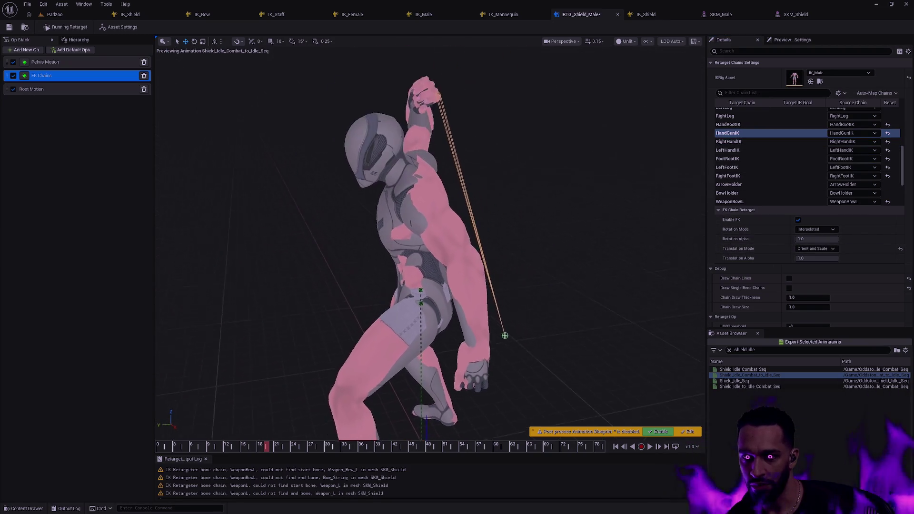
left_click_drag(610, 248, 601, 227)
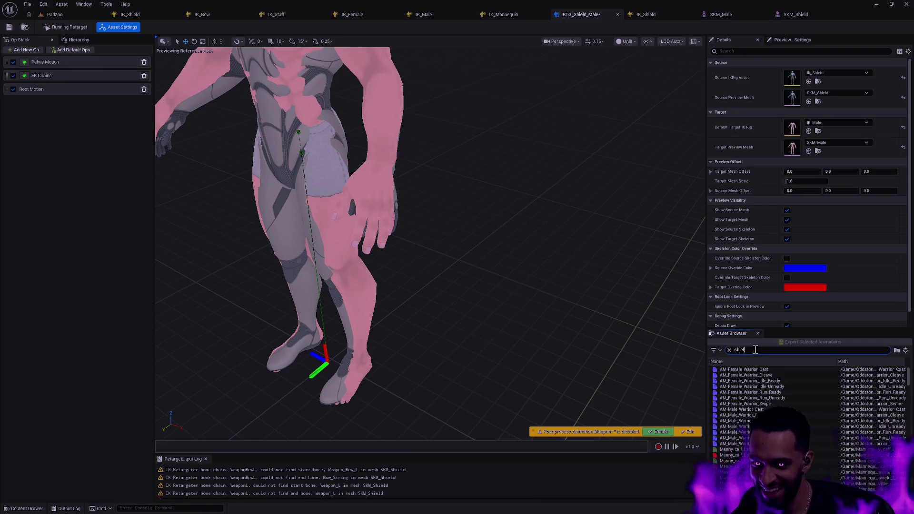
Preview Shield_Idle_Combat_to_Idle_Seq, pause it and scrub back to about frame 22.
type("ld idle")
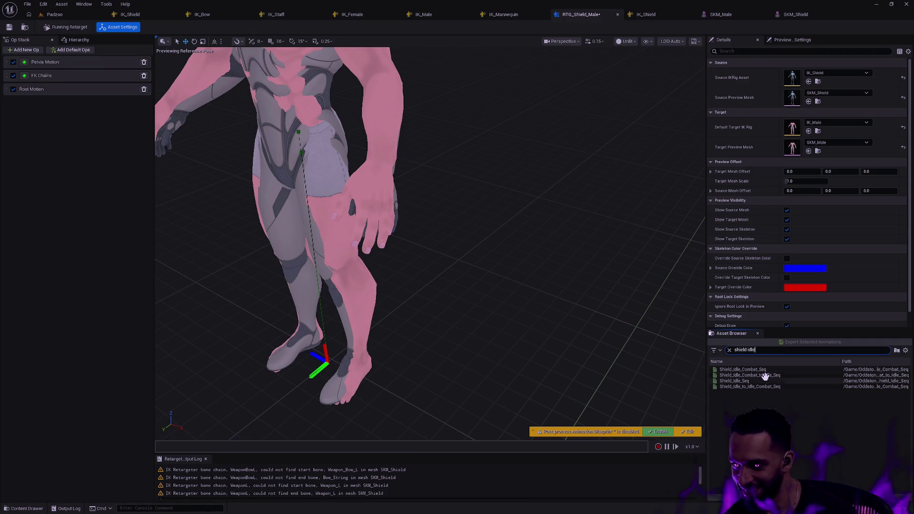
left_click(764, 376)
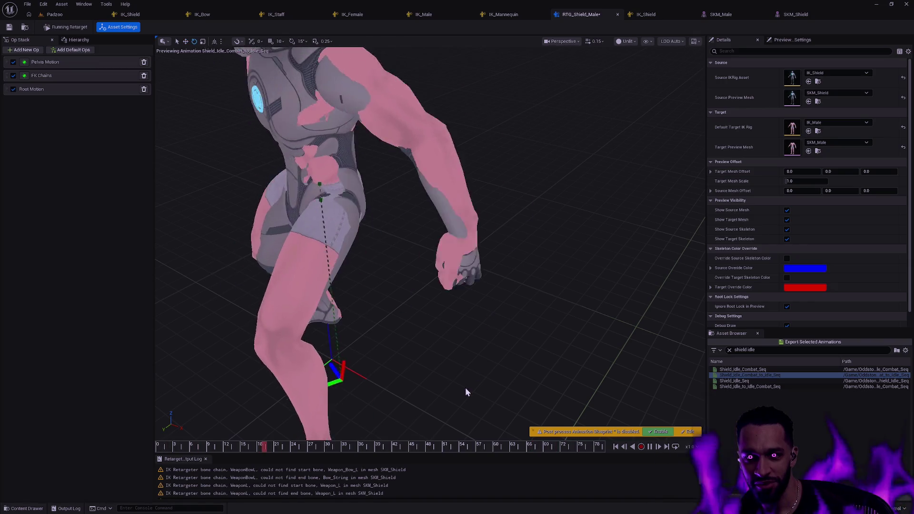
left_click(389, 447)
mouse_move(400, 446)
left_mouse_down()
mouse_move(217, 446)
mouse_move(322, 447)
mouse_move(254, 446)
left_mouse_up()
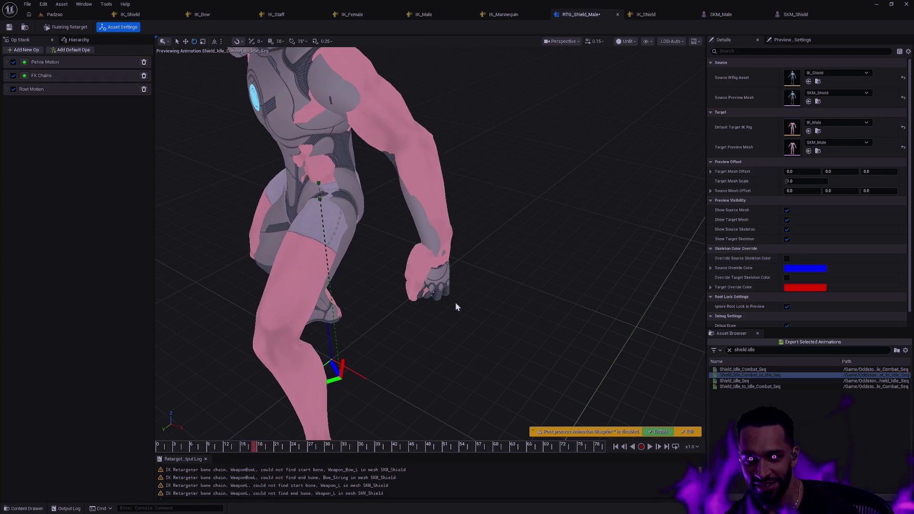
Show ik_hand_l's transforms from the hierarchy, then return to the op stack.
left_click(91, 39)
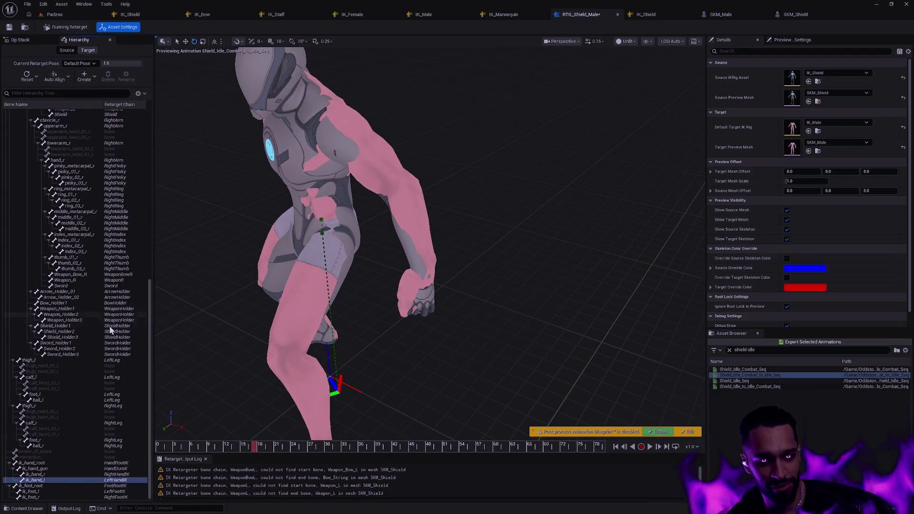
left_click(44, 481)
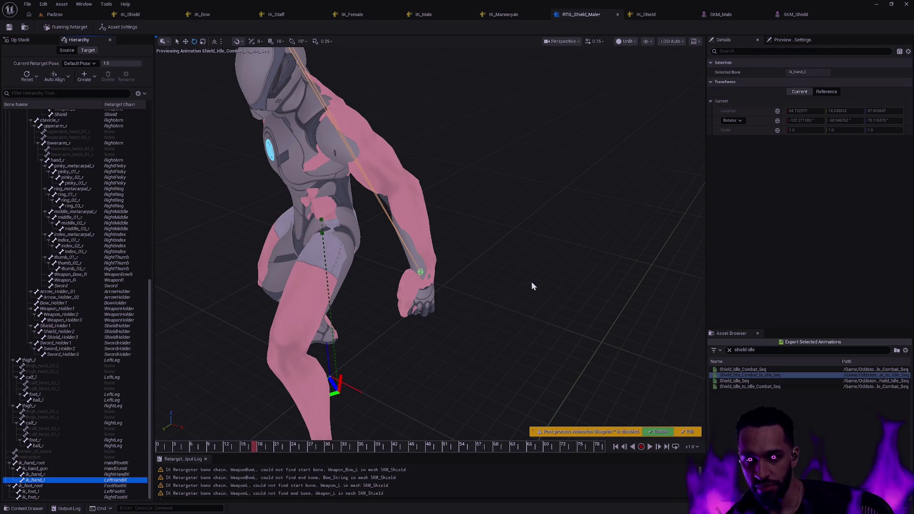
left_click(28, 40)
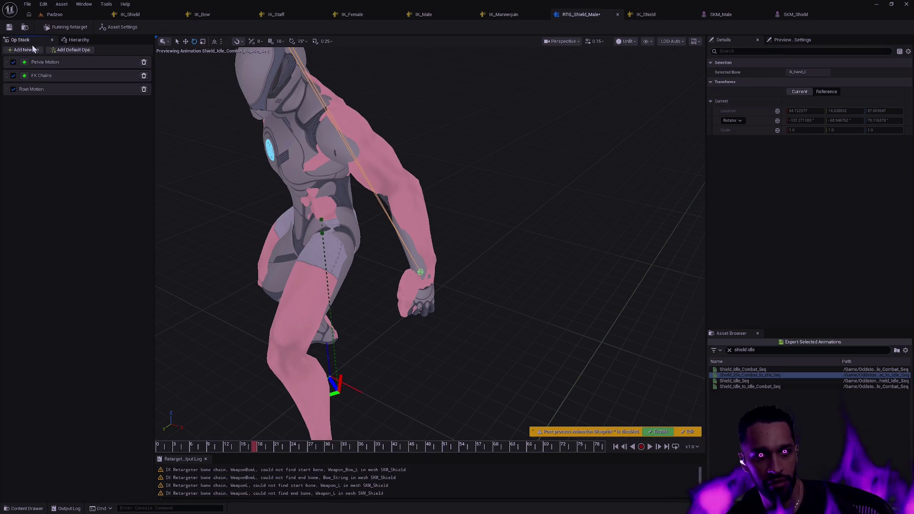
Open the FK Chains mapping settings and orbit to view the character from behind.
left_click(56, 76)
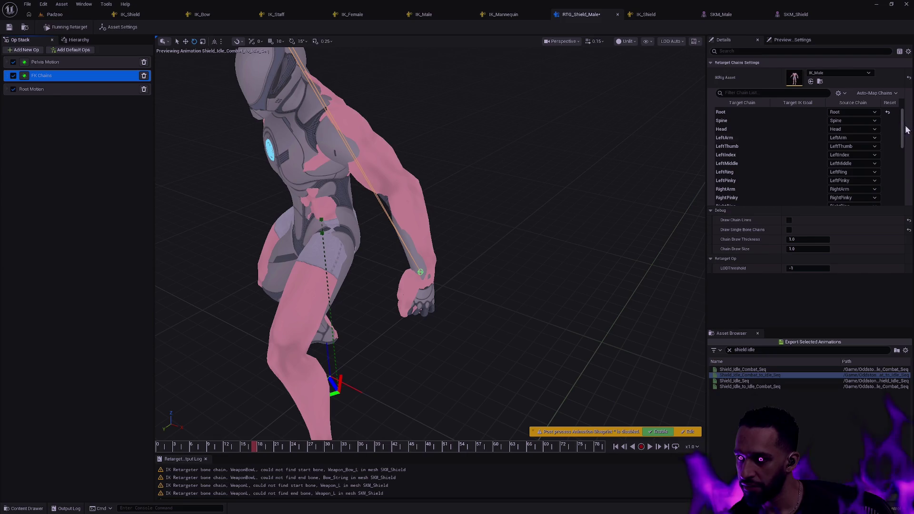
left_click_drag(903, 133, 903, 188)
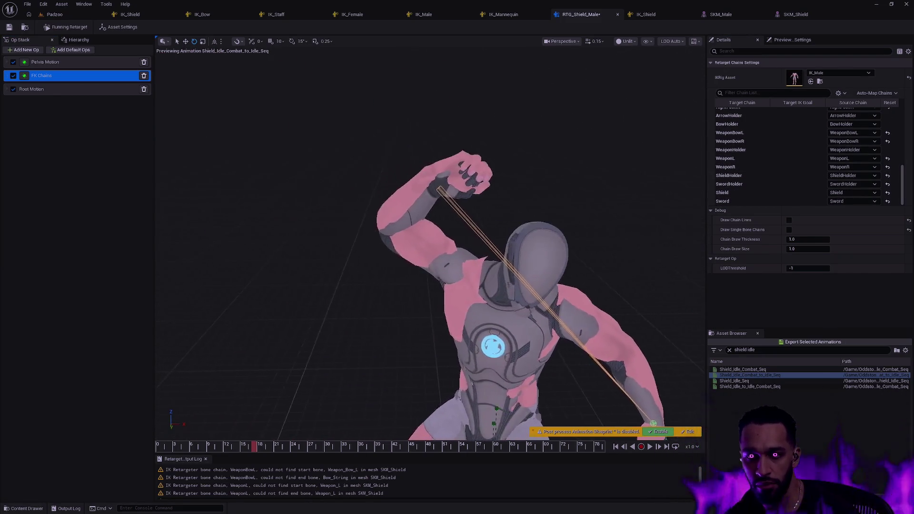
left_click_drag(558, 189, 558, 189)
Set viewport bone drawing to Selected and Parents and return to a front view.
left_click(646, 40)
mouse_move(685, 79)
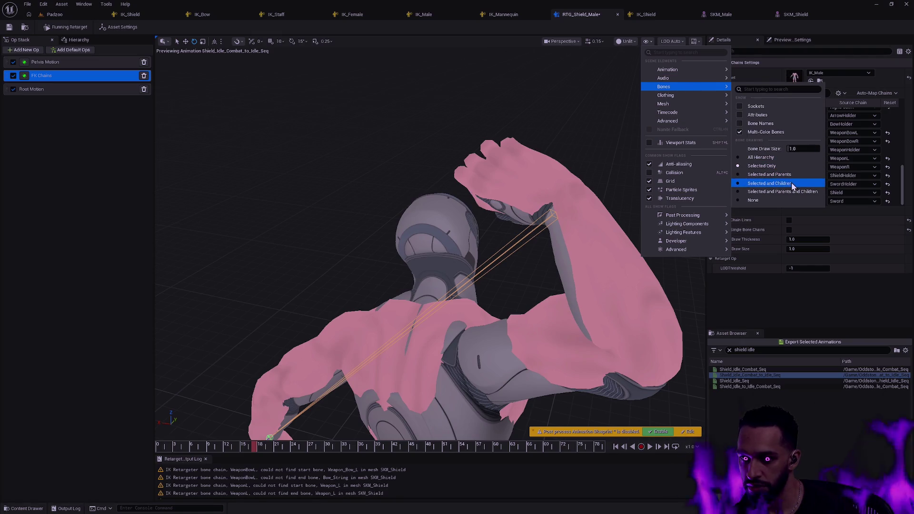
left_click(792, 182)
left_click(647, 42)
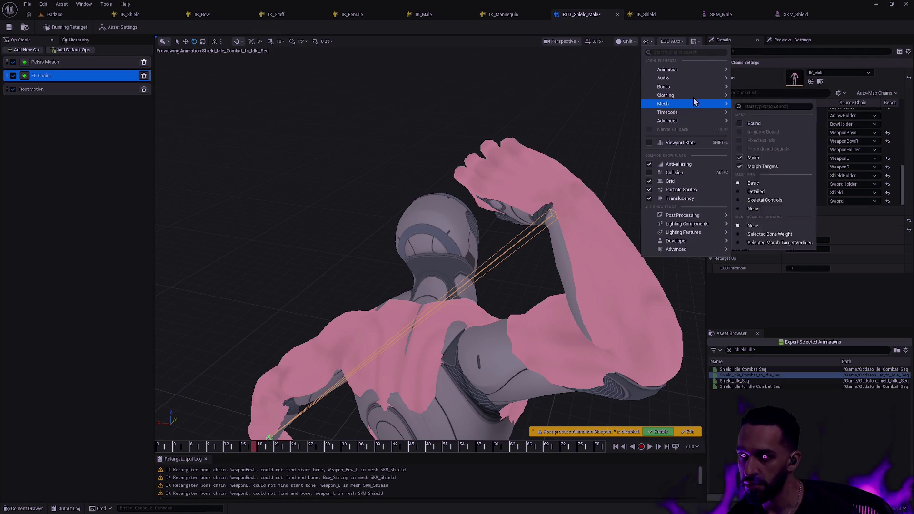
mouse_move(693, 95)
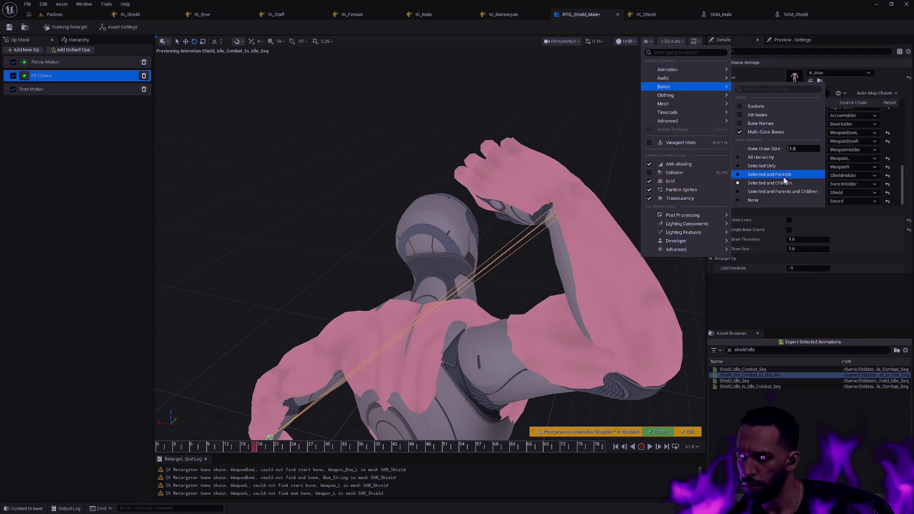
left_click(784, 179)
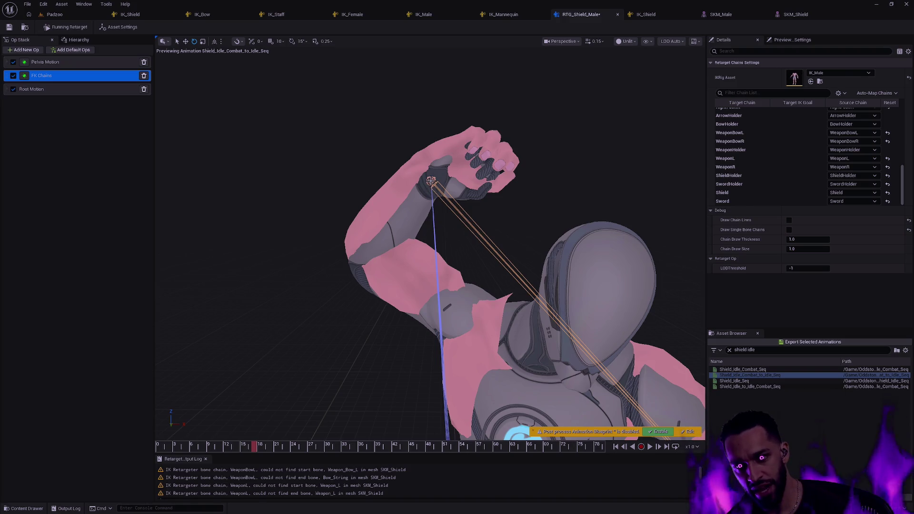
left_click_drag(518, 219, 518, 219)
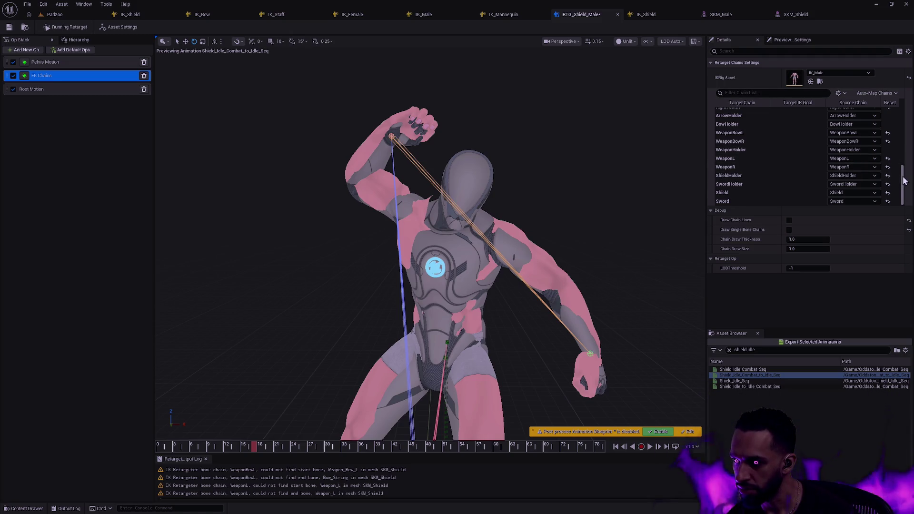
scroll(784, 157, "up", 3)
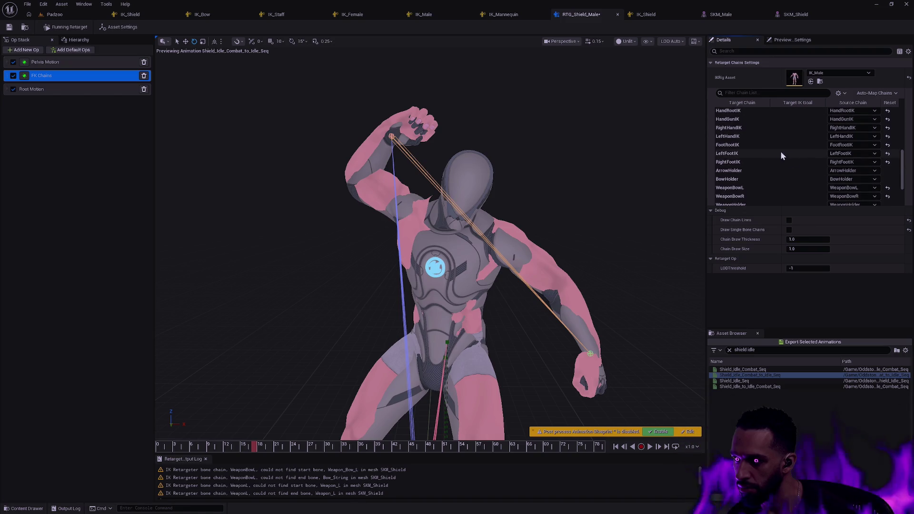
Try Absolute on RightHandIK, then set its translation mode back to Orient and Scale.
left_click(767, 128)
left_click(827, 249)
left_click(810, 269)
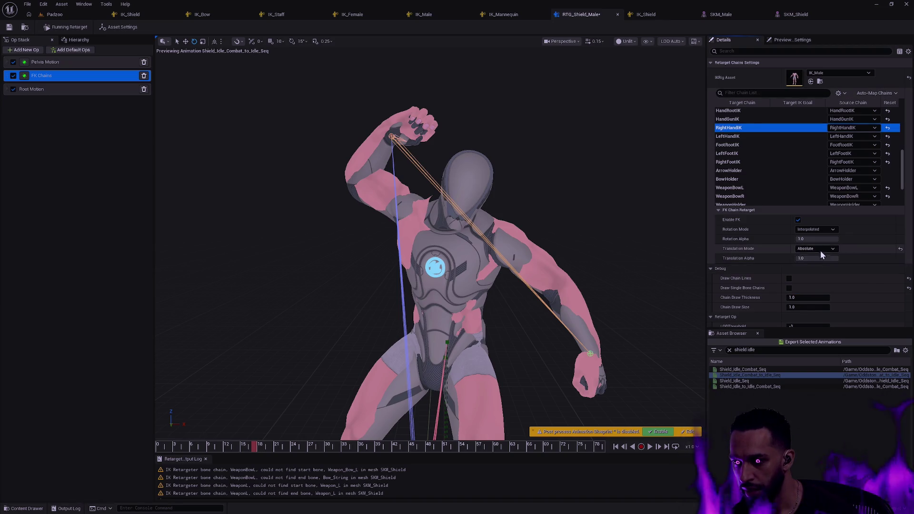
left_click(819, 249)
left_click(820, 289)
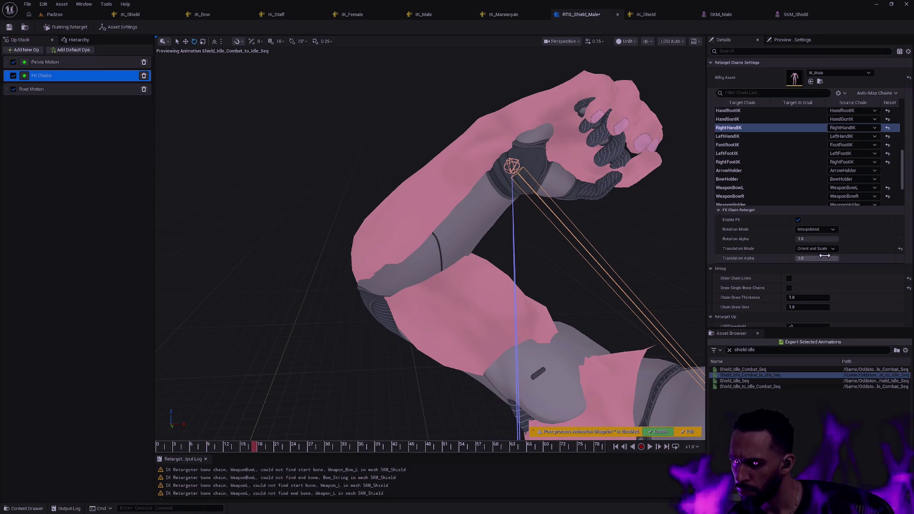
Set HandRootIK's translation mode to Orient and Scale after trying Globally Scaled.
left_click(737, 119)
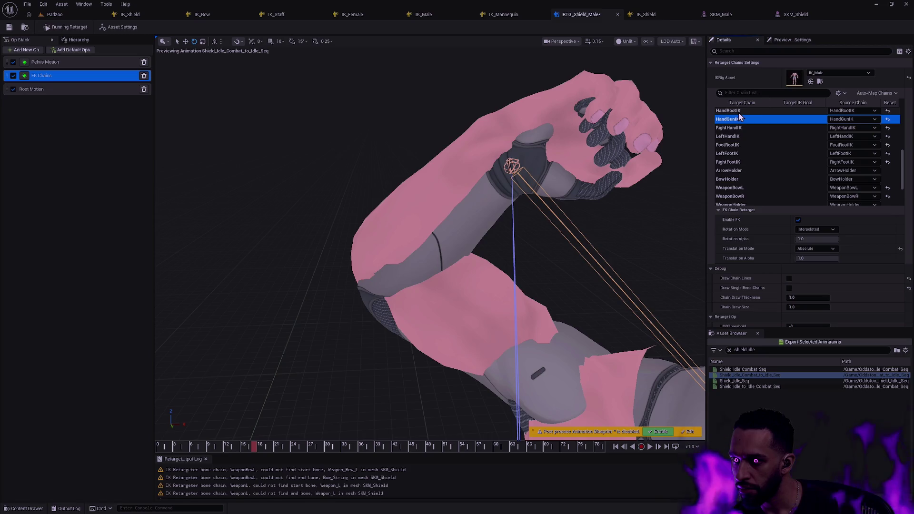
scroll(739, 114, "up", 1)
left_click(734, 123)
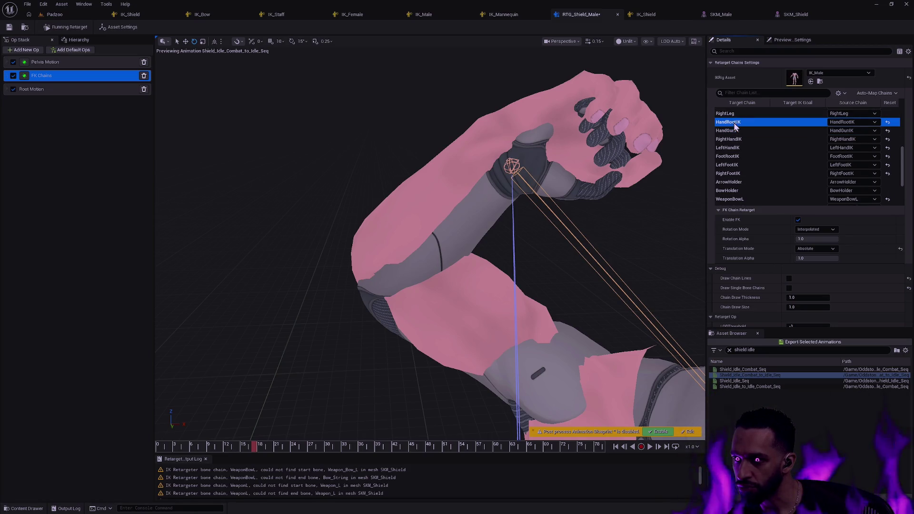
left_click(810, 249)
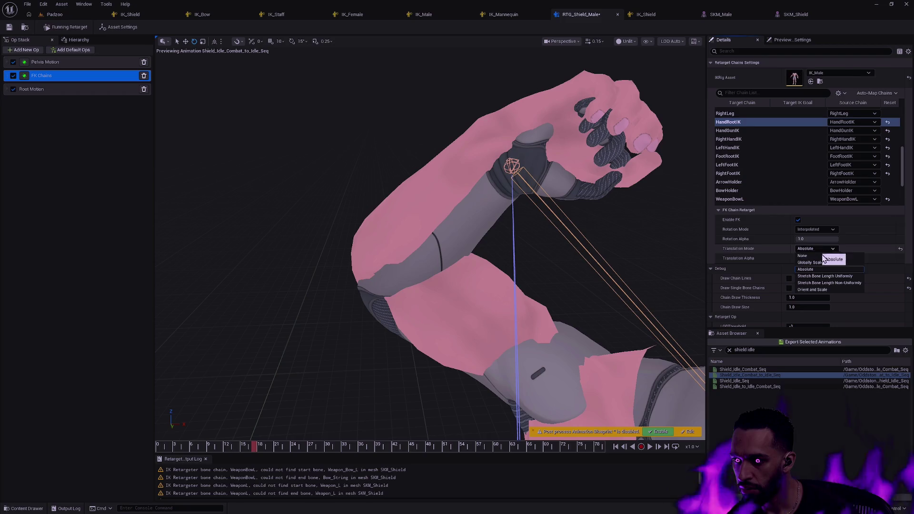
left_click(822, 263)
left_click(818, 248)
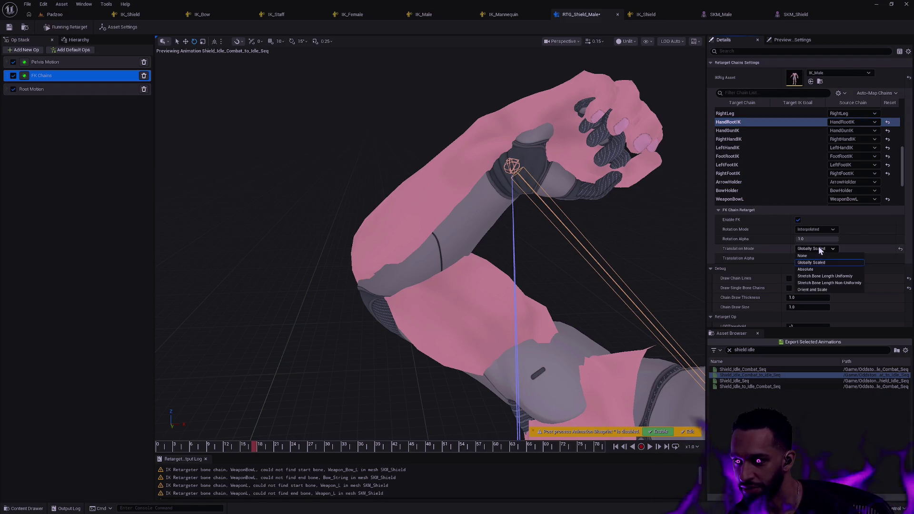
left_click(822, 289)
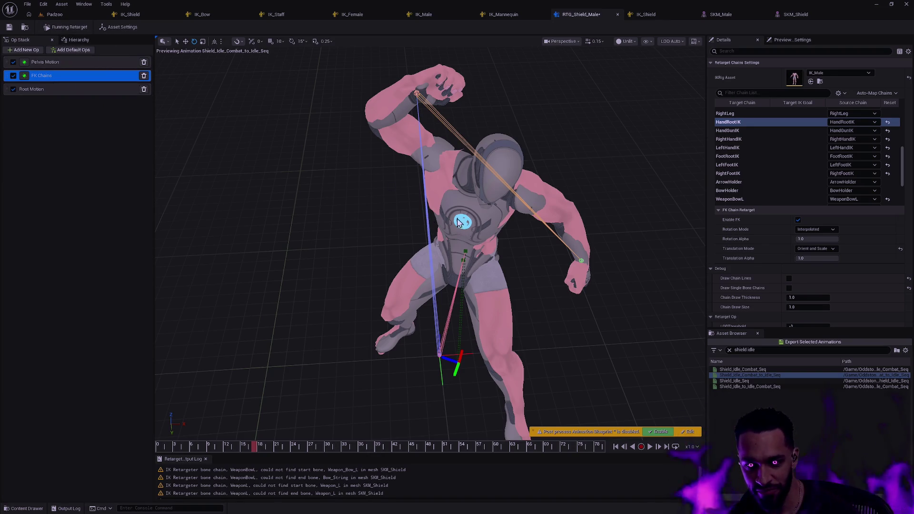
left_click(75, 39)
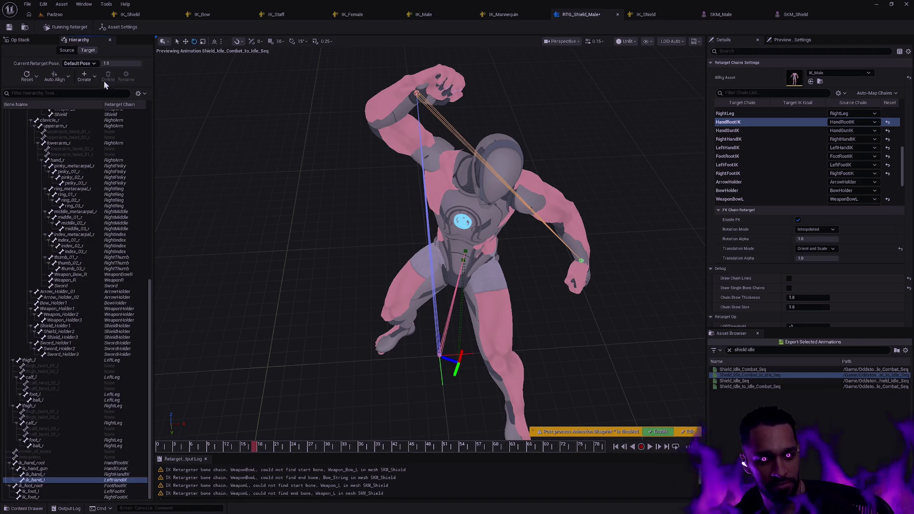
Offset the target mesh to X 55 and the source mesh to X -55.
left_click(147, 441)
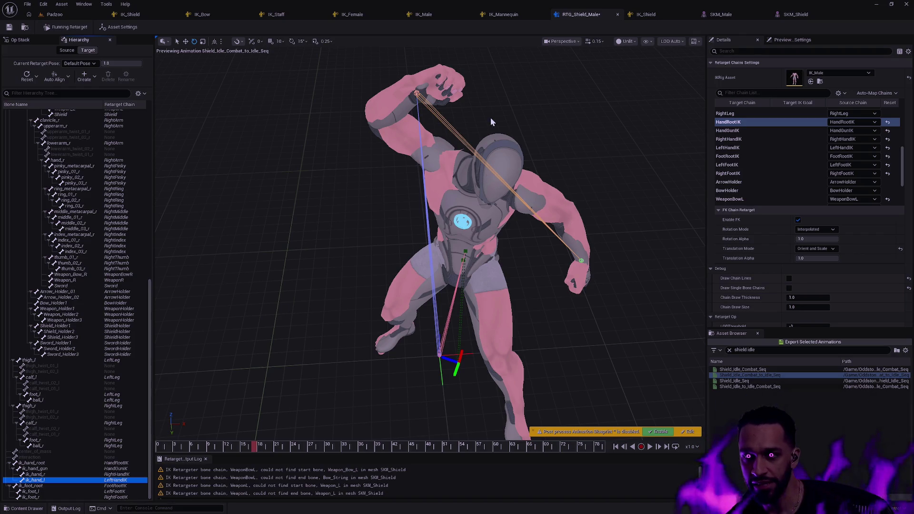
left_click(745, 64)
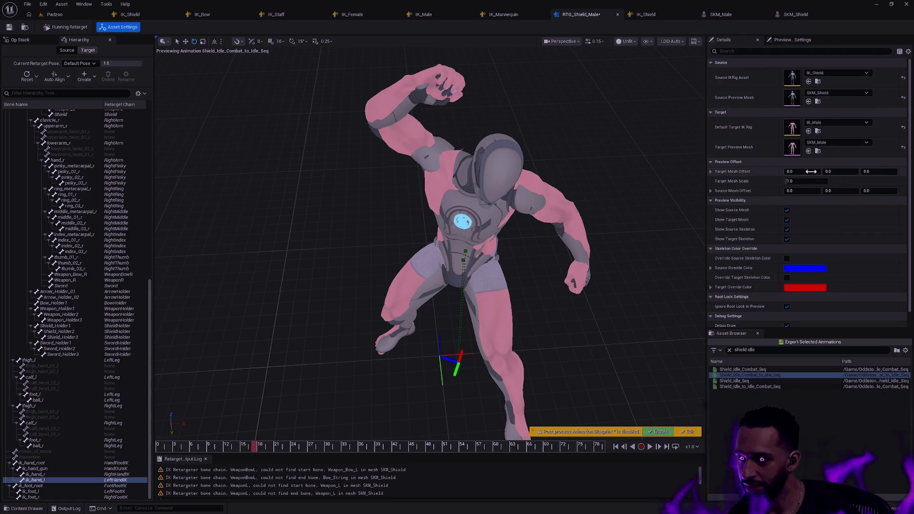
left_click(807, 172)
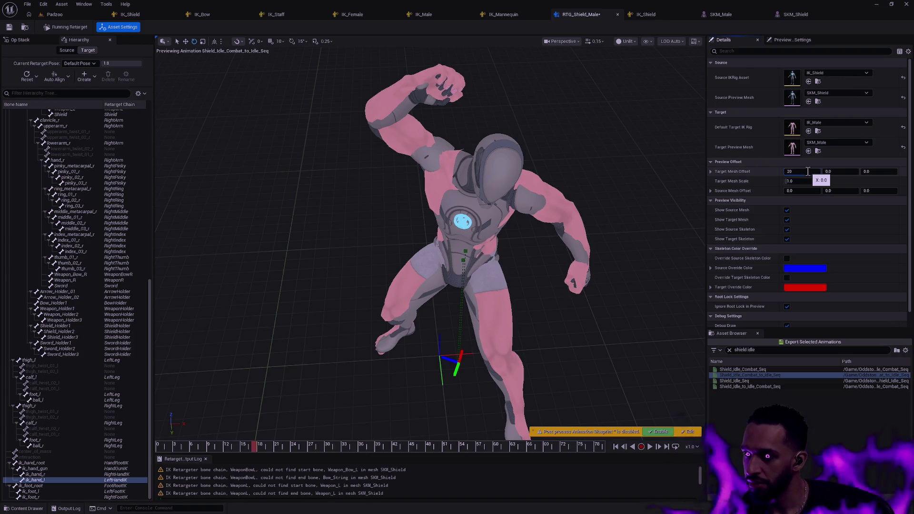
type("5")
key("Return")
key("Tab")
key("Tab")
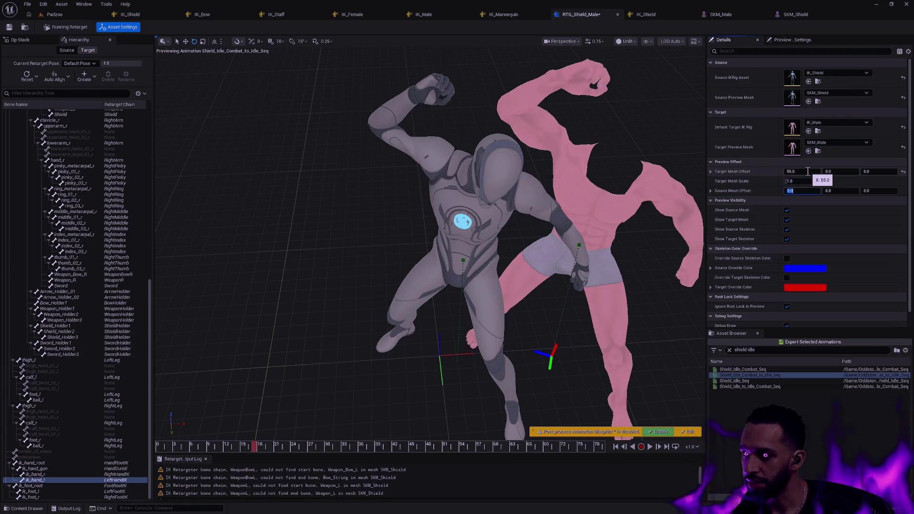
type("-5")
key("Return")
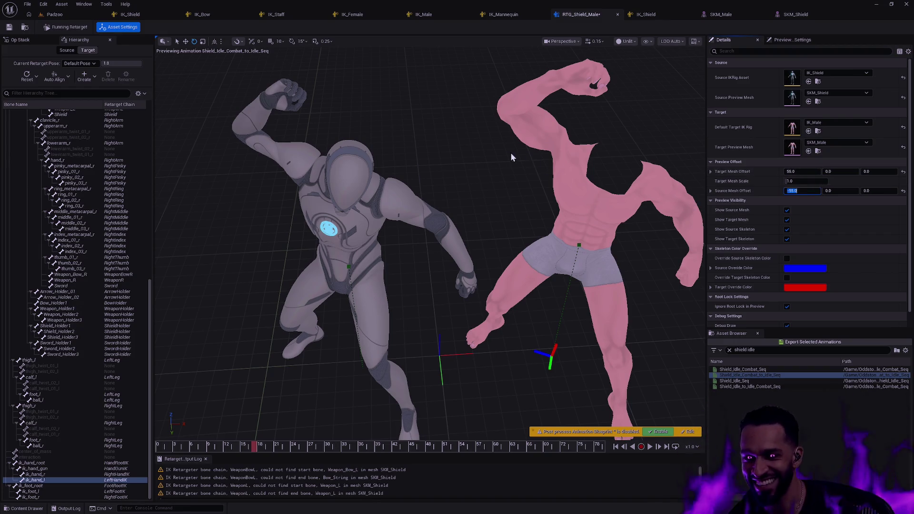
Frame both characters and draw full skeletons on the source and male target.
mouse_move(544, 192)
left_mouse_down()
mouse_move(530, 105)
mouse_move(428, 106)
mouse_move(414, 143)
mouse_move(424, 90)
left_mouse_up()
mouse_move(504, 220)
left_mouse_down()
mouse_move(503, 200)
mouse_move(503, 220)
left_mouse_up()
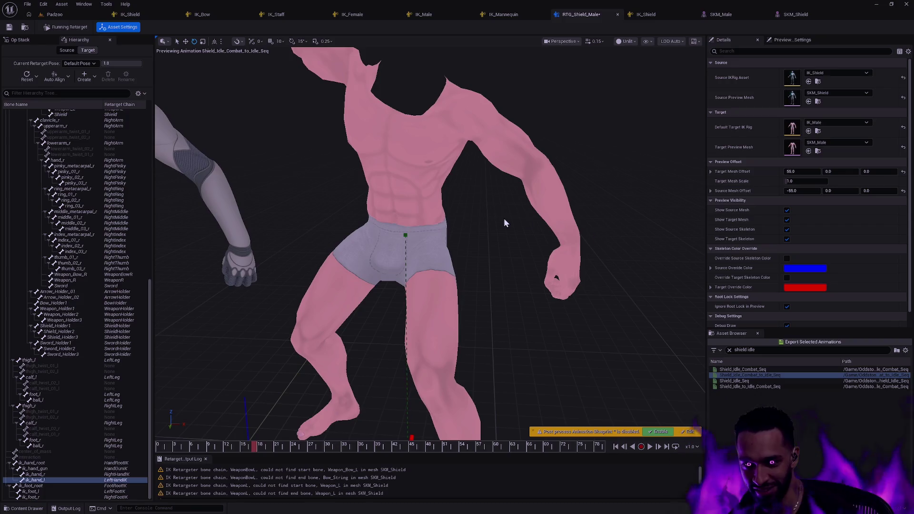
mouse_move(575, 277)
left_mouse_down()
mouse_move(490, 224)
mouse_move(478, 235)
mouse_move(81, 86)
left_mouse_up()
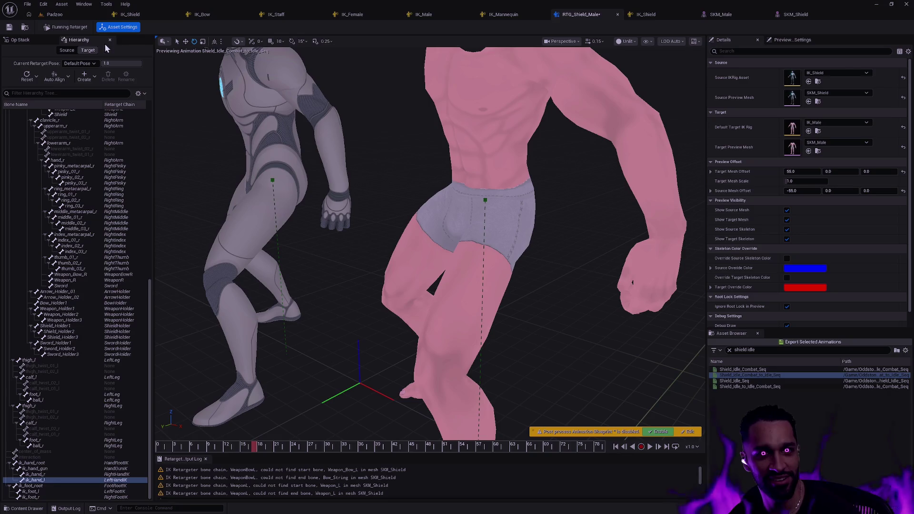
left_click(625, 41)
left_click(647, 41)
mouse_move(678, 93)
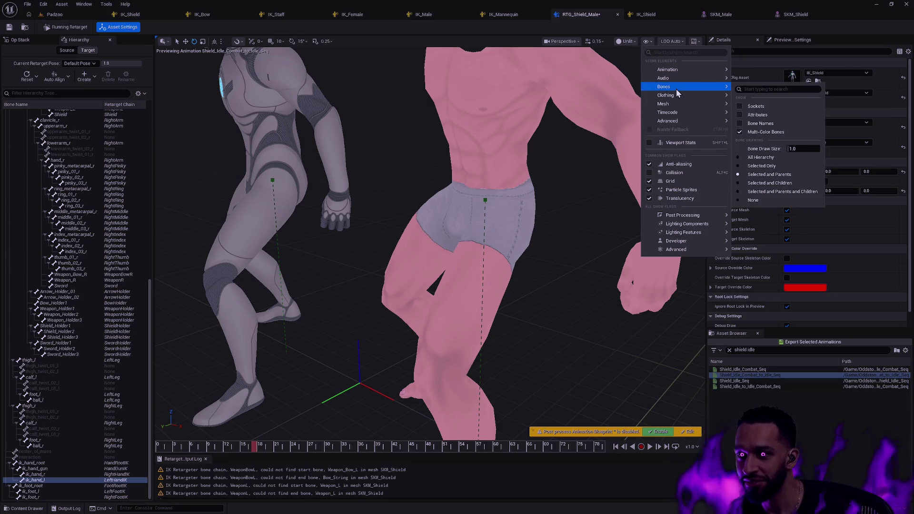
left_click(764, 157)
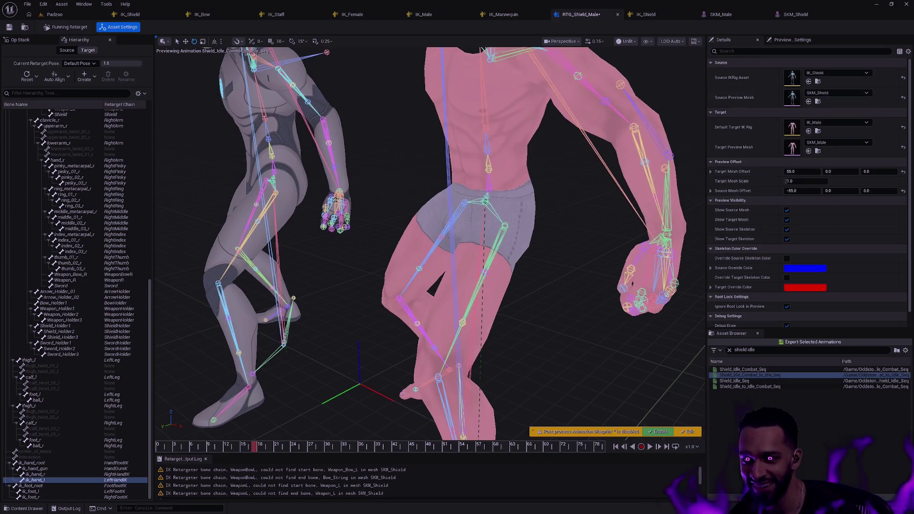
scroll(568, 310, "up", 6)
scroll(568, 310, "down", 5)
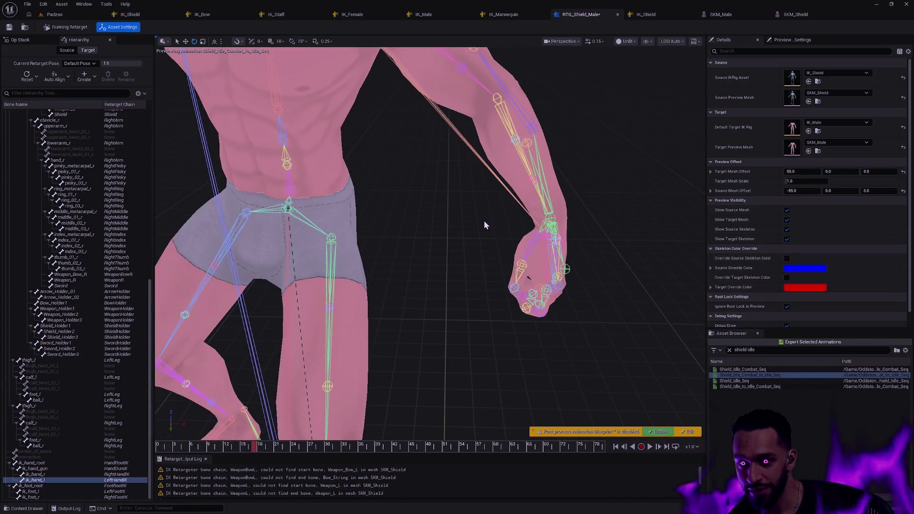
scroll(491, 224, "down", 5)
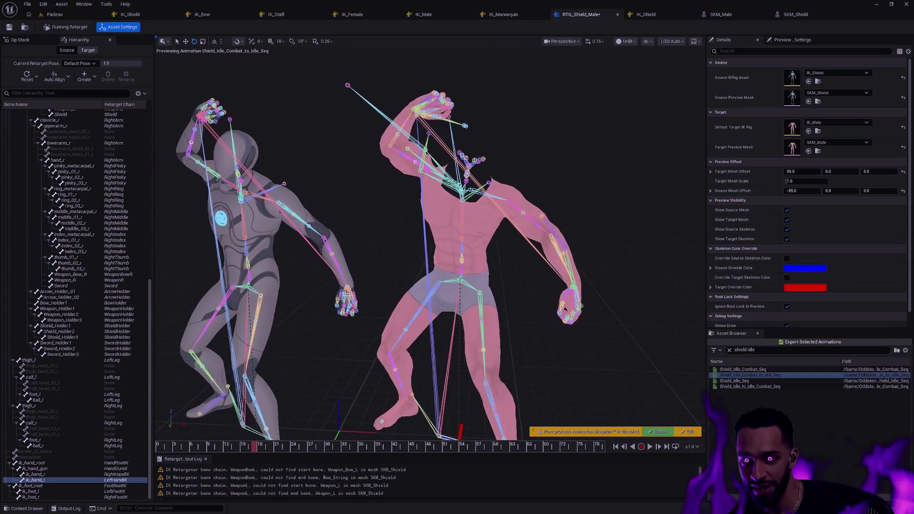
Select and frame the ik_hand_gun bone, then orbit in close on the male arm and fist.
scroll(452, 179, "down", 2)
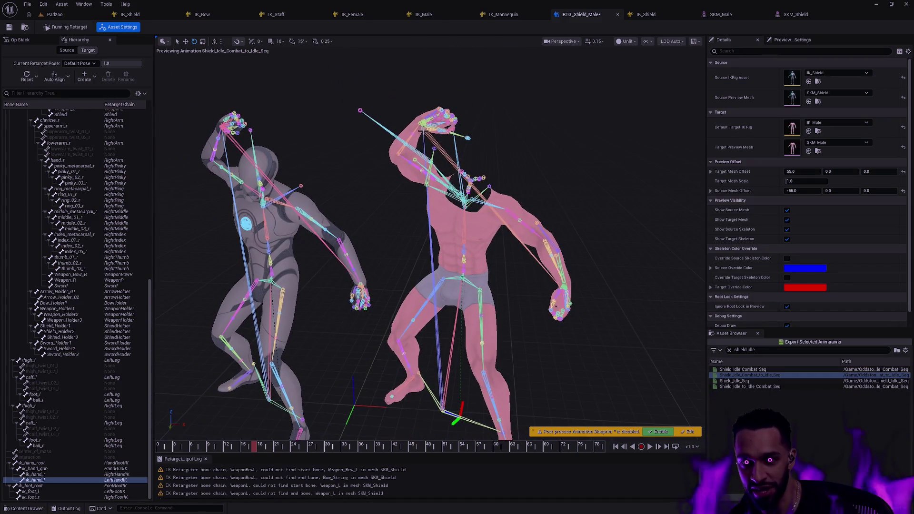
left_click(423, 129)
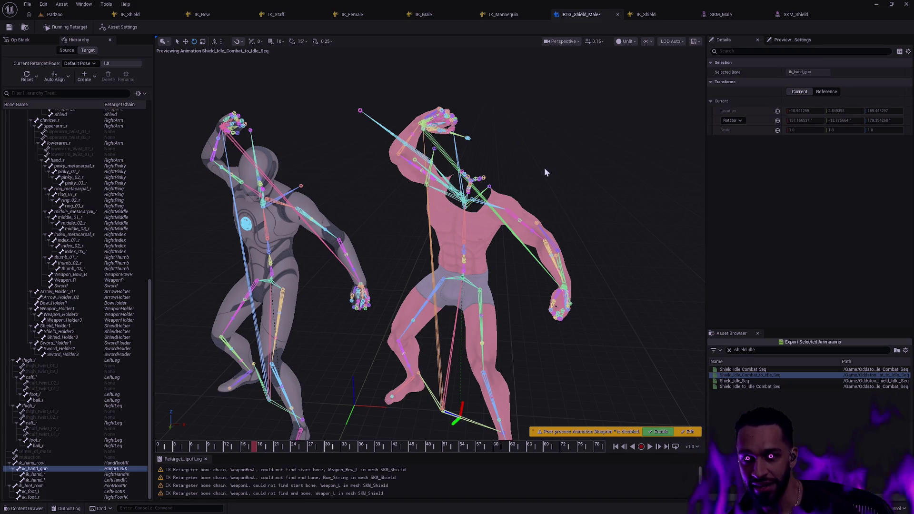
key("f")
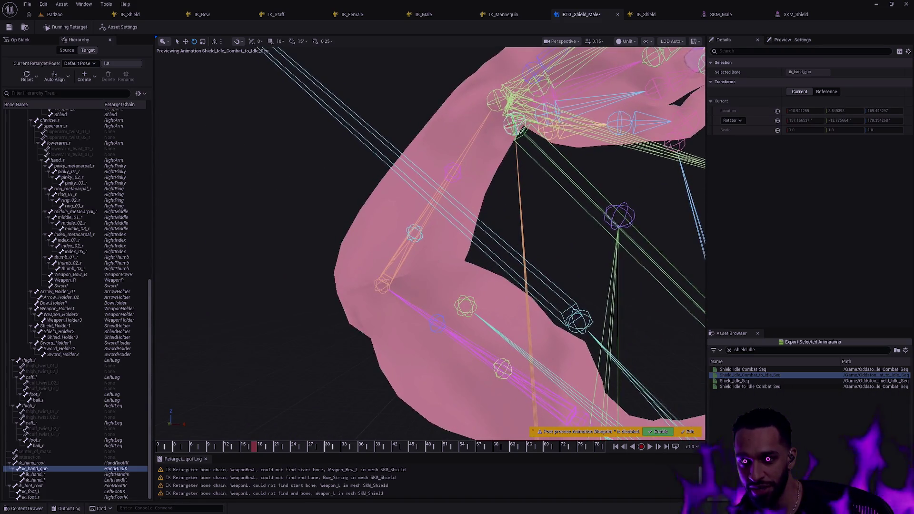
scroll(558, 294, "down", 10)
mouse_move(558, 294)
left_mouse_down()
mouse_move(560, 265)
mouse_move(599, 262)
left_mouse_up()
mouse_move(422, 197)
left_mouse_down()
mouse_move(428, 167)
mouse_move(410, 210)
mouse_move(403, 190)
mouse_move(428, 195)
mouse_move(414, 166)
mouse_move(400, 157)
mouse_move(389, 179)
left_mouse_up()
left_click_drag(456, 223, 456, 223)
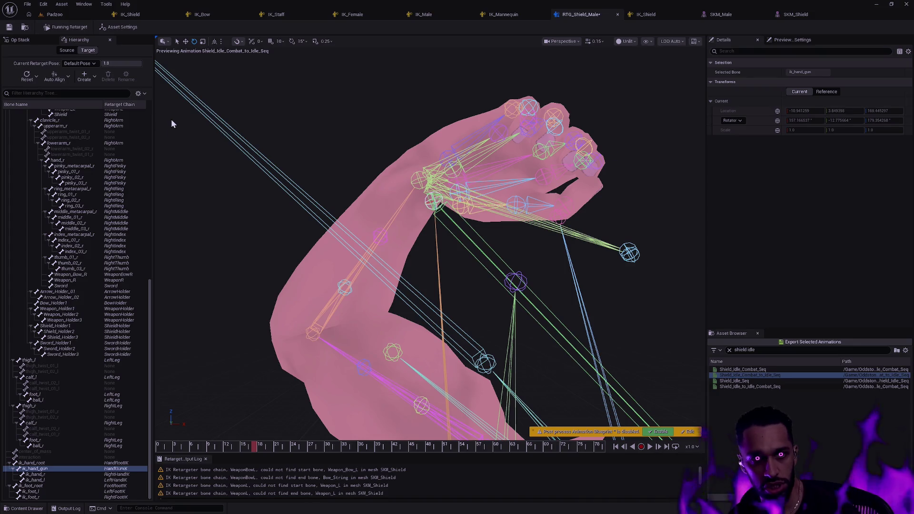
left_click(53, 476)
left_click(51, 480)
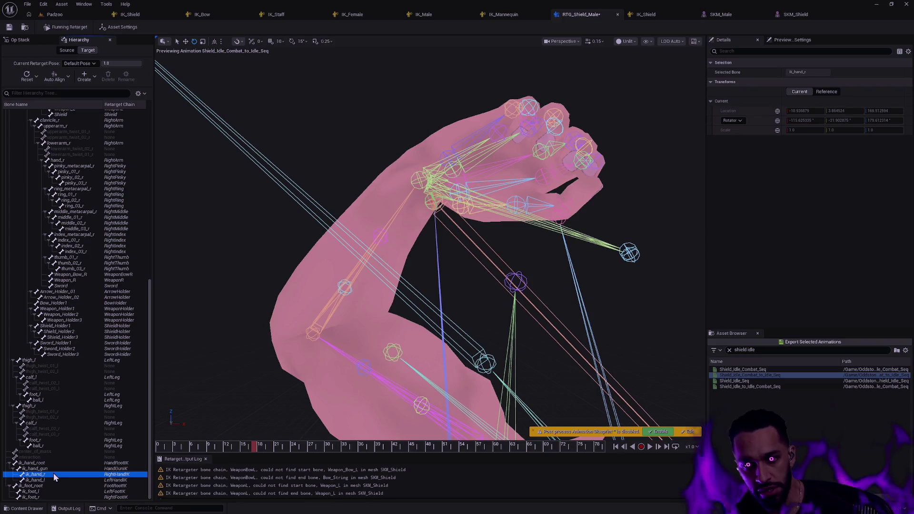
left_click(47, 475)
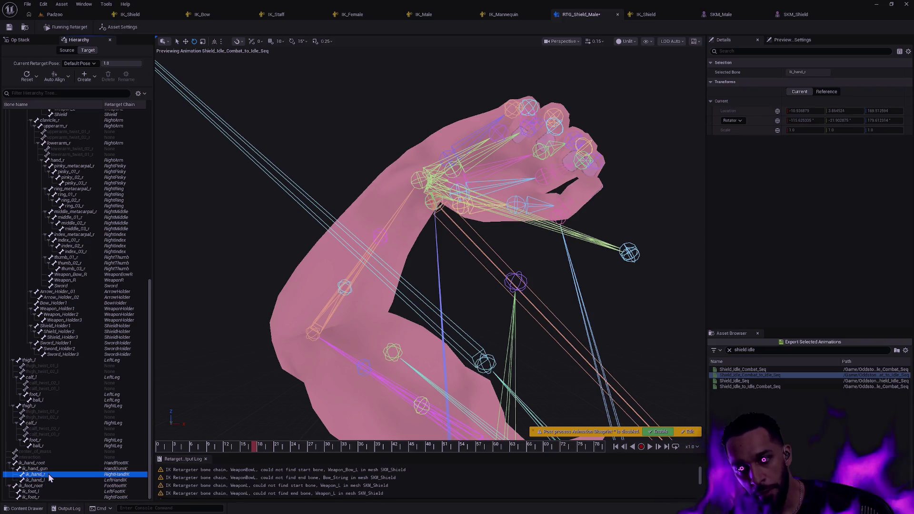
left_click(43, 480)
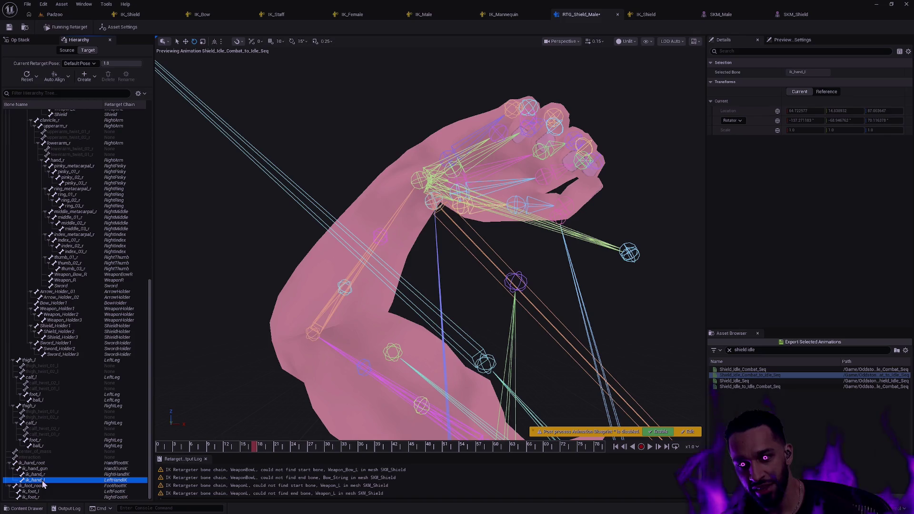
left_click(44, 453)
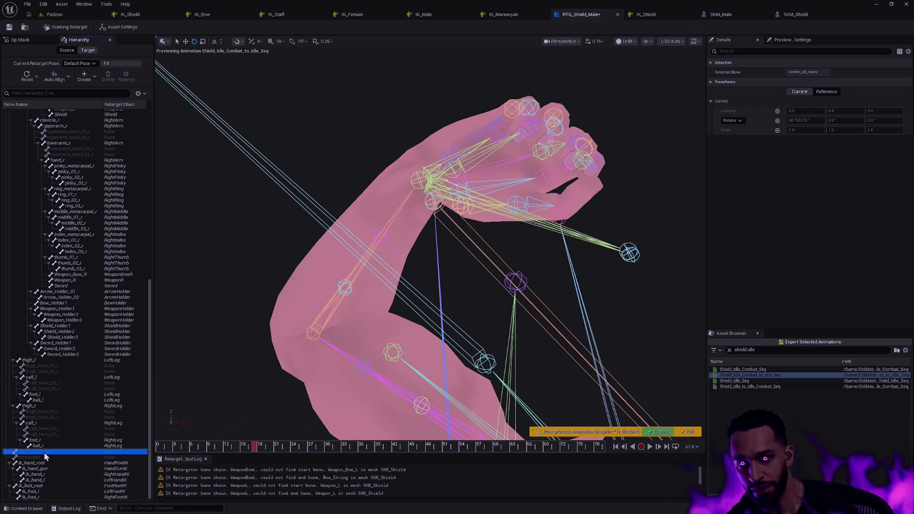
left_click(50, 475)
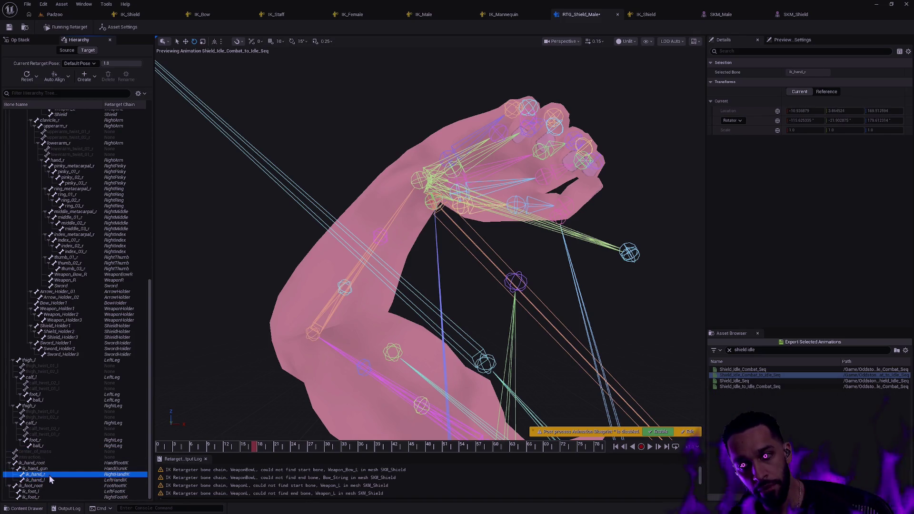
left_click(47, 480)
left_click(55, 474)
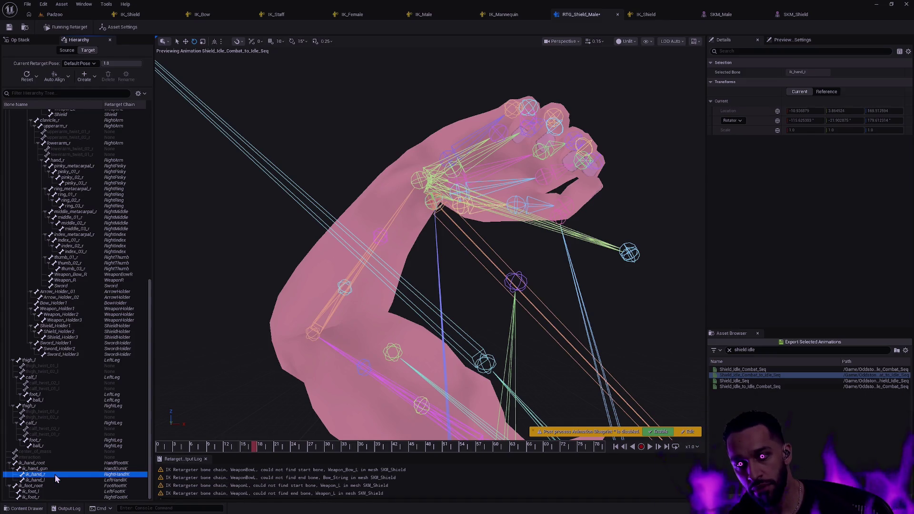
left_click(56, 480)
left_click(59, 475)
left_click(47, 479)
left_click(55, 473)
left_click(54, 479)
left_click(59, 473)
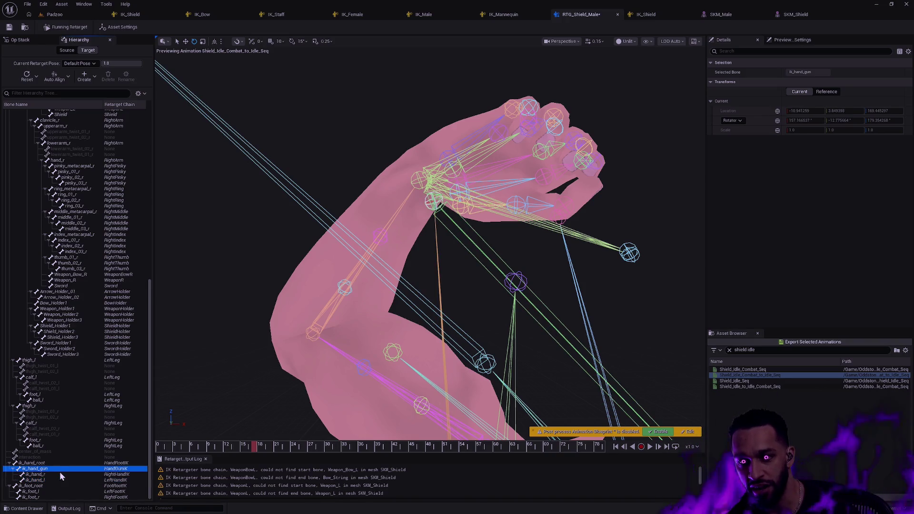
left_click(55, 479)
left_click(58, 474)
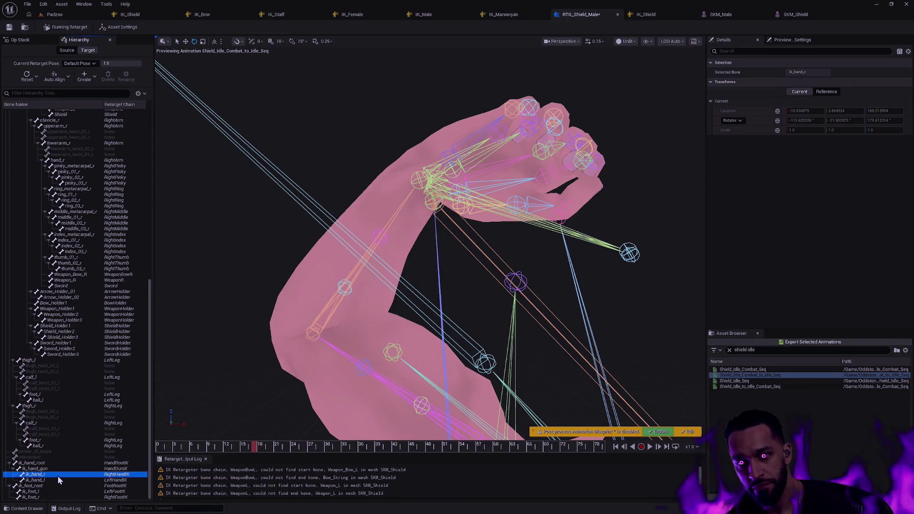
left_click(55, 478)
left_click(56, 475)
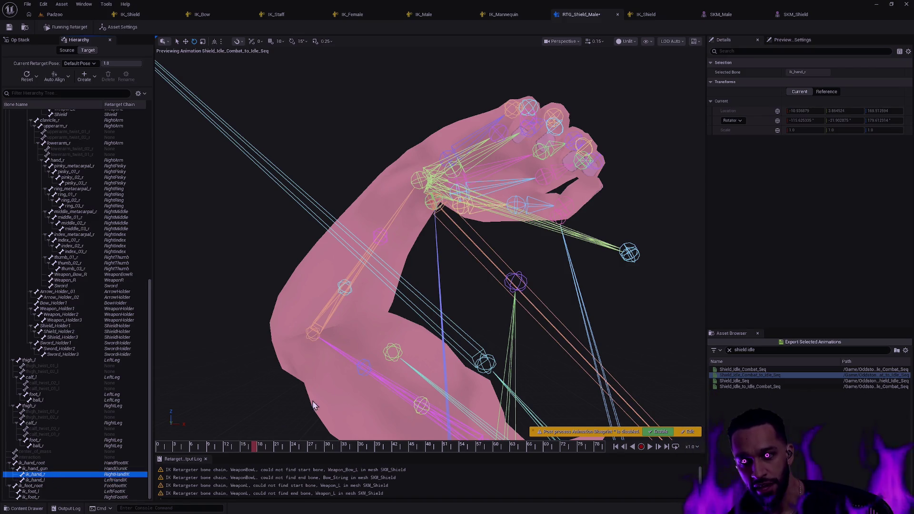
mouse_move(473, 301)
left_mouse_down()
mouse_move(514, 266)
mouse_move(524, 286)
mouse_move(519, 267)
mouse_move(533, 281)
mouse_move(514, 267)
left_mouse_up()
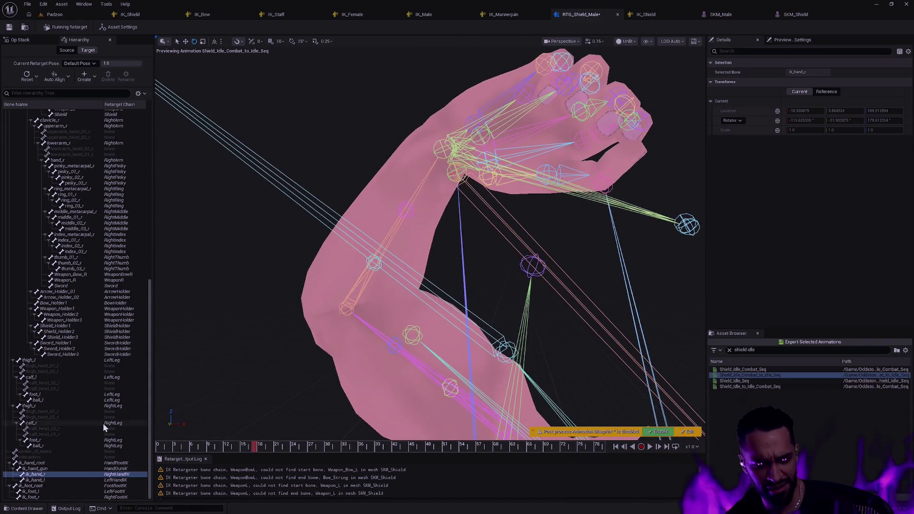
left_click(56, 480)
left_click(59, 475)
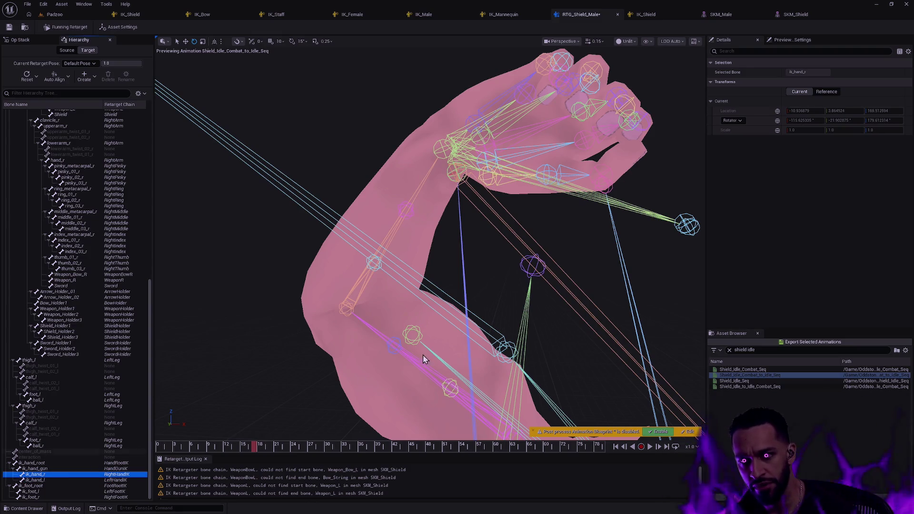
left_click_drag(524, 271, 512, 236)
mouse_move(680, 222)
left_mouse_down()
mouse_move(679, 235)
mouse_move(680, 222)
left_mouse_up()
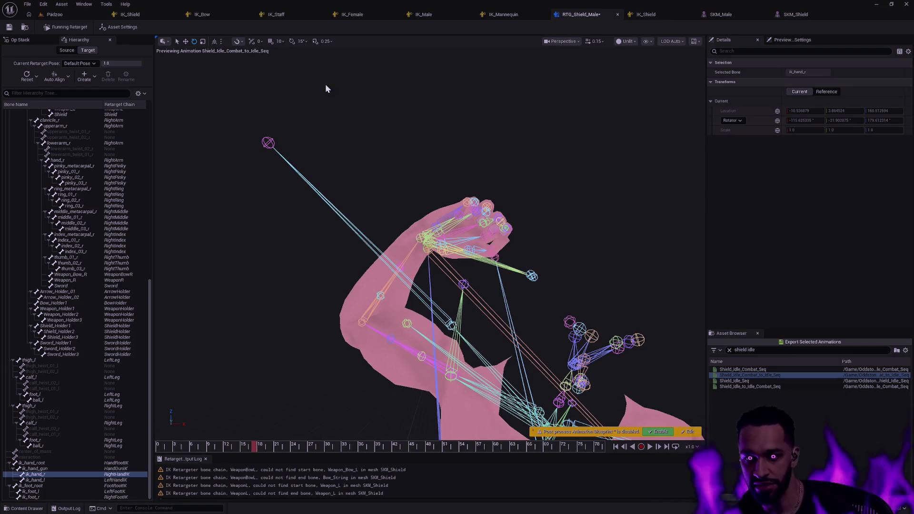
In FK Chains, set RightHandIK's translation mode to Absolute and centre the view on the hand.
left_click(21, 41)
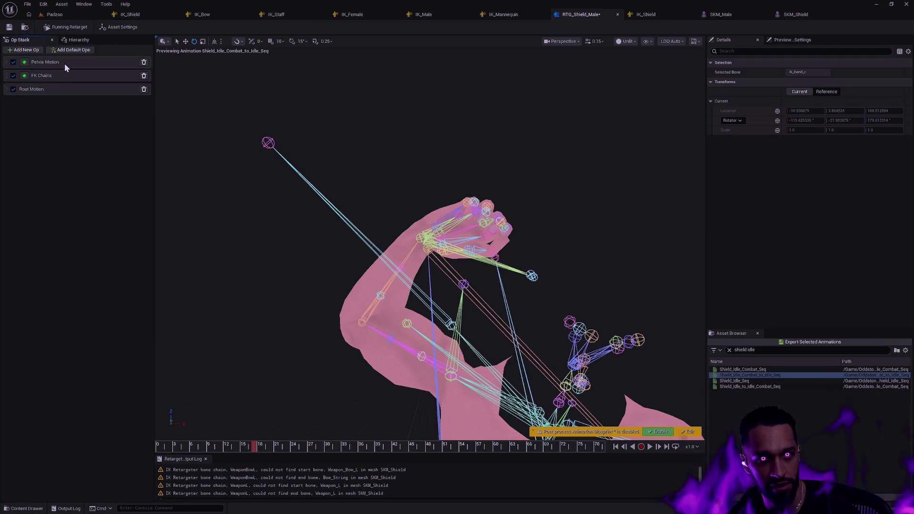
left_click(58, 77)
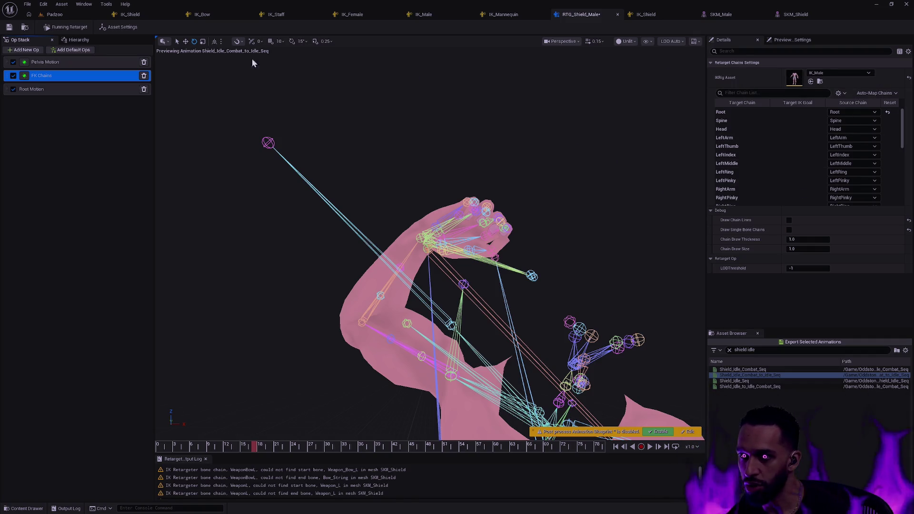
left_click(74, 42)
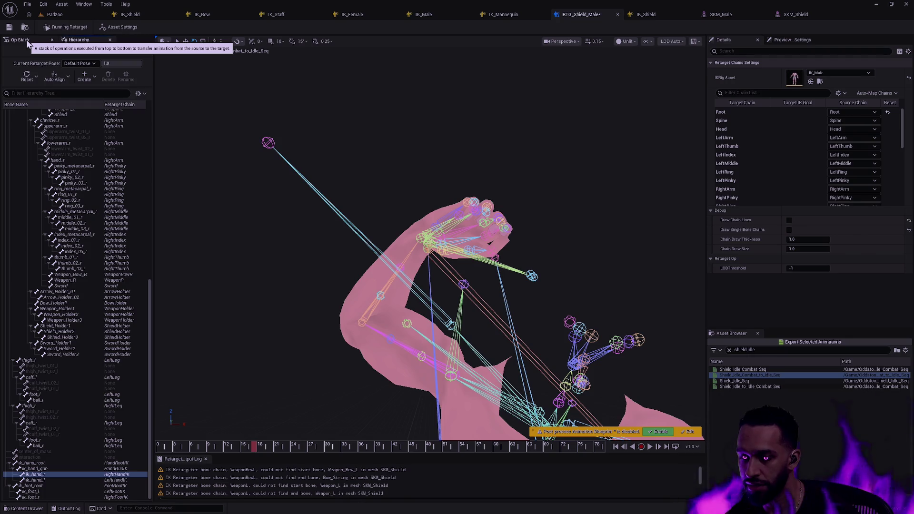
left_click(28, 42)
mouse_move(902, 119)
left_mouse_down()
mouse_move(907, 190)
mouse_move(909, 174)
left_mouse_up()
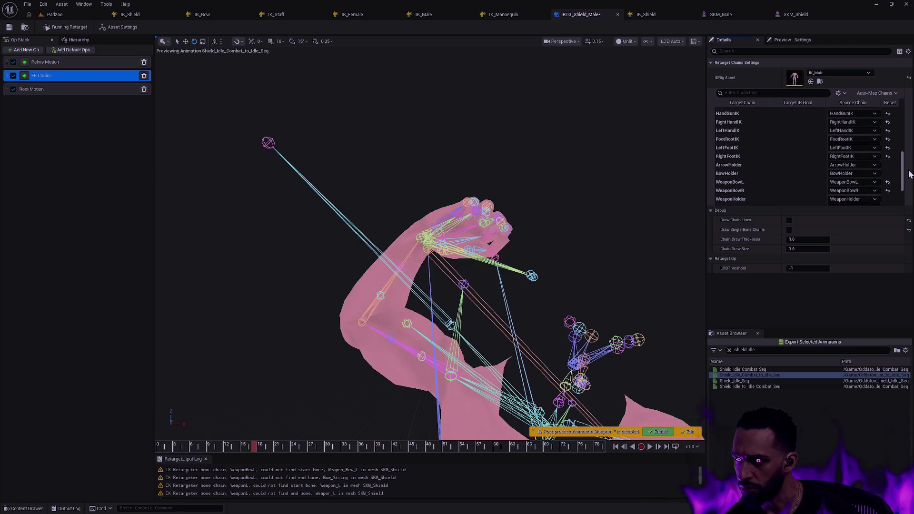
left_click(751, 121)
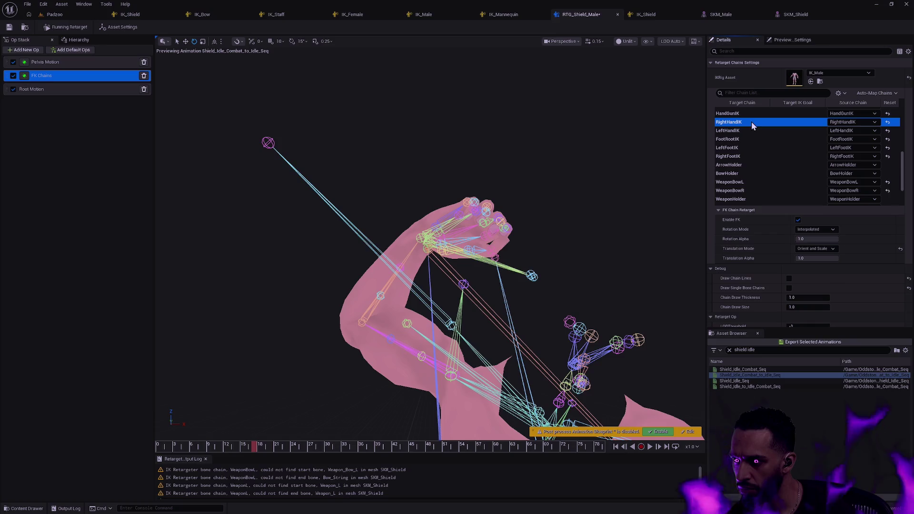
left_click(827, 250)
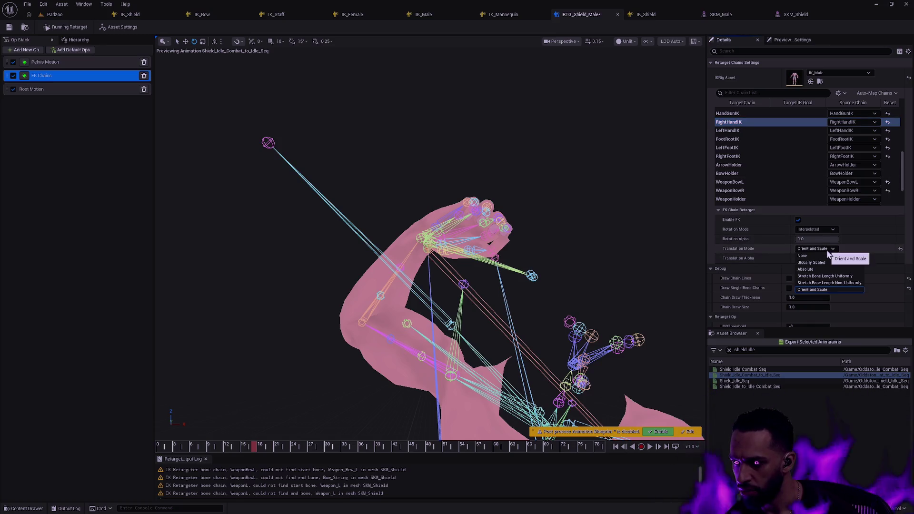
left_click(813, 270)
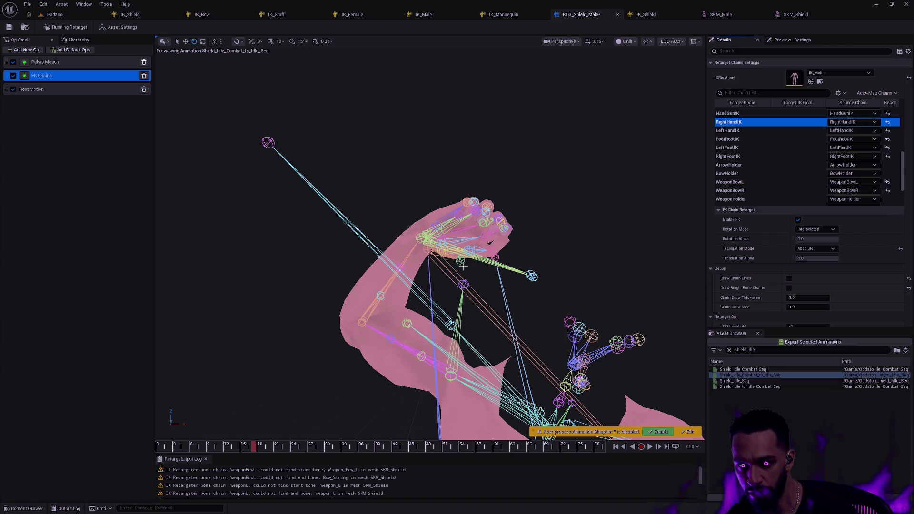
scroll(458, 260, "up", 8)
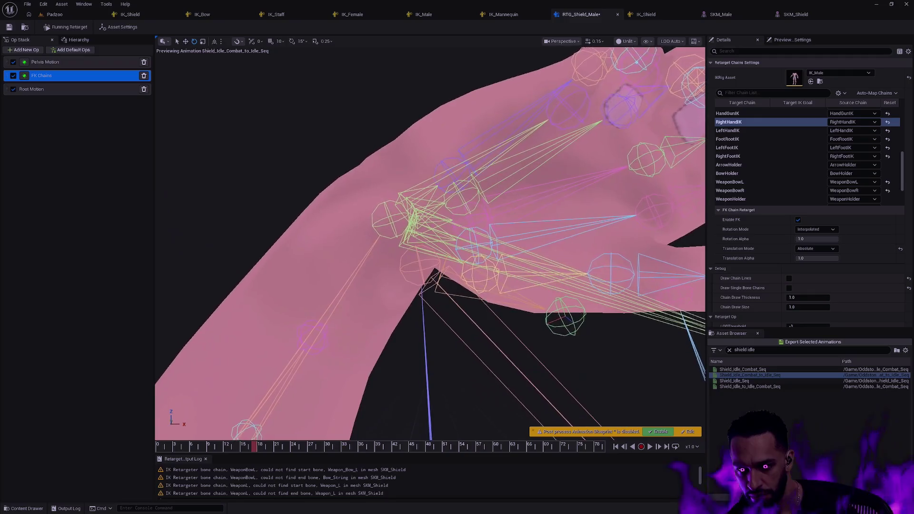
mouse_move(619, 437)
left_mouse_down()
mouse_move(590, 426)
mouse_move(619, 437)
left_mouse_up()
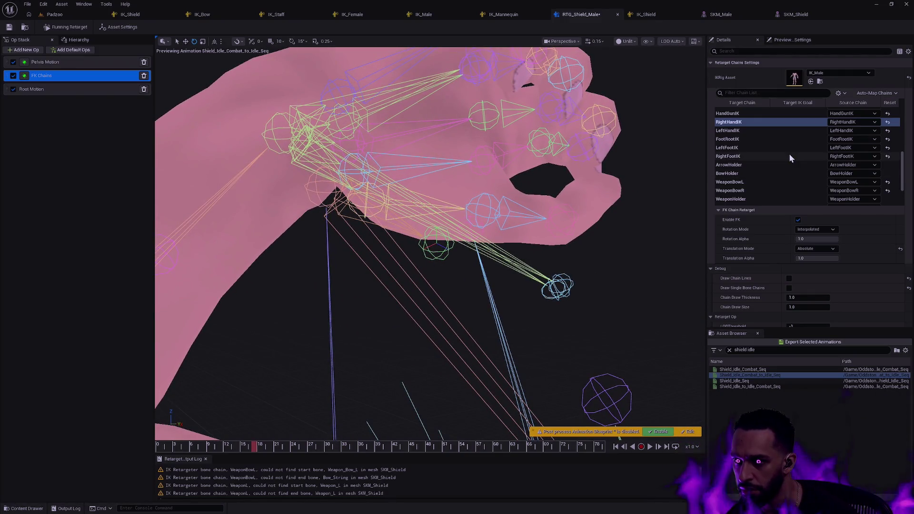
scroll(899, 173, "up", 3)
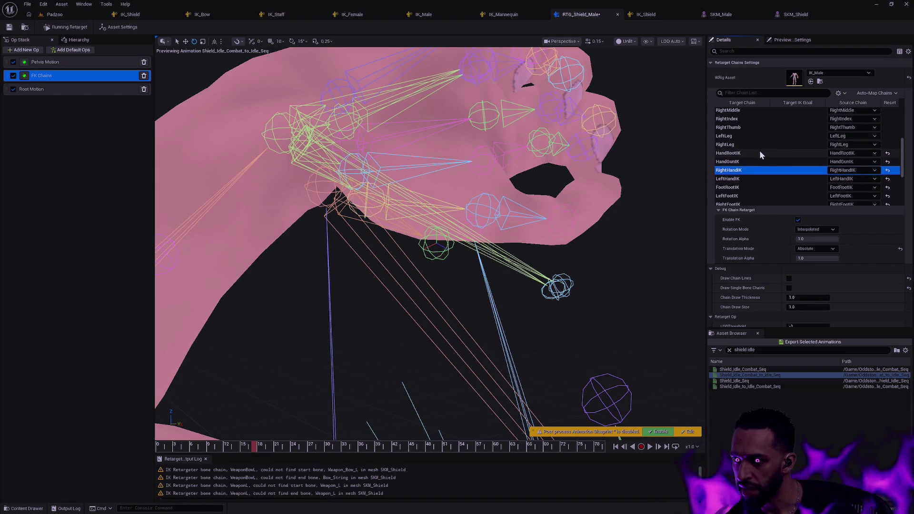
Try Absolute, Globally Scaled, None and Stretch modes on HandRootIK, returning to Orient and Scale.
left_click(752, 153)
left_click(824, 249)
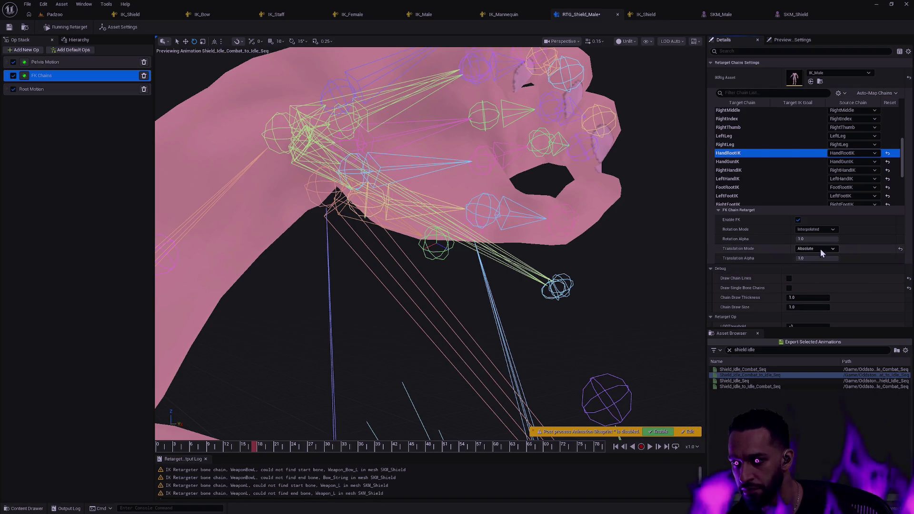
left_click(819, 249)
left_click(825, 290)
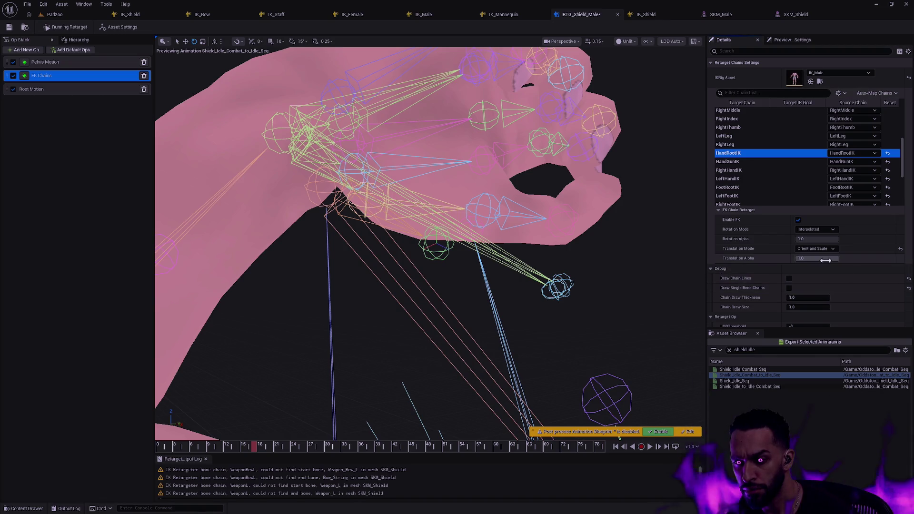
left_click(821, 251)
left_click(821, 264)
left_click(822, 251)
left_click(818, 256)
left_click(817, 248)
left_click(821, 276)
left_click(815, 249)
left_click(817, 289)
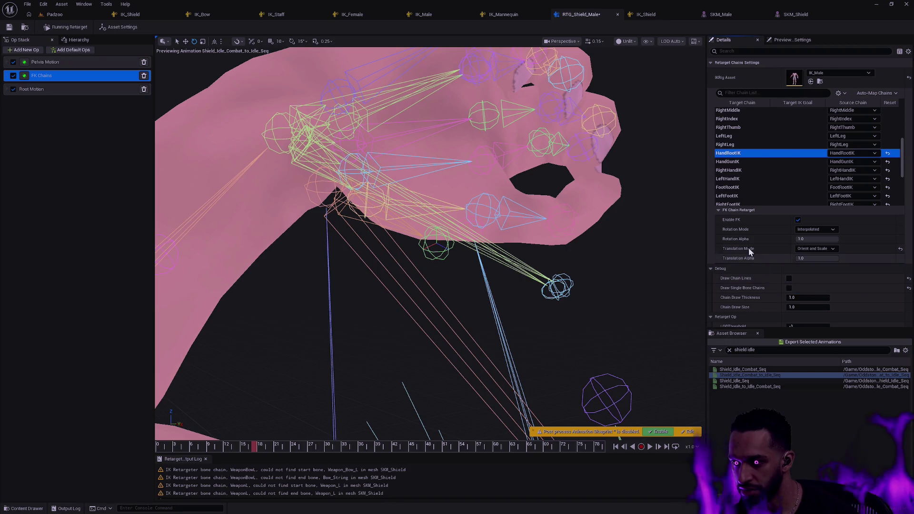
Inspect the foot and root bone, set HandRootIK translation to None, and show the hierarchy.
mouse_move(585, 255)
left_mouse_down()
mouse_move(598, 224)
mouse_move(666, 171)
left_mouse_up()
left_click_drag(429, 238, 438, 229)
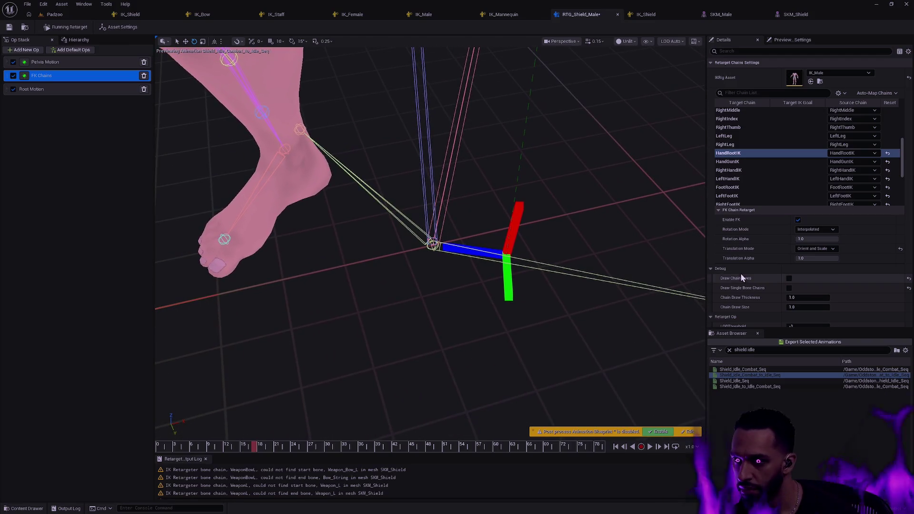
left_click(815, 249)
left_click(813, 257)
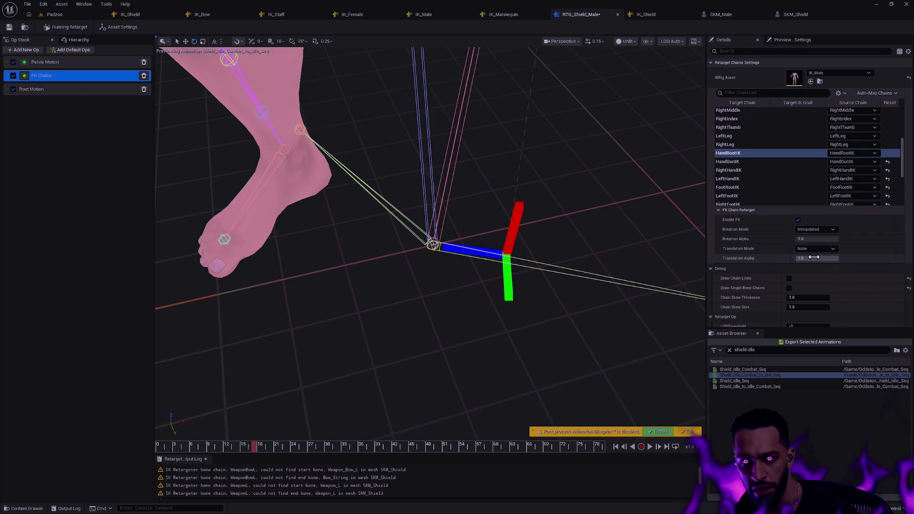
left_click(819, 246)
left_click(819, 261)
left_click(815, 249)
left_click(815, 269)
left_click(819, 250)
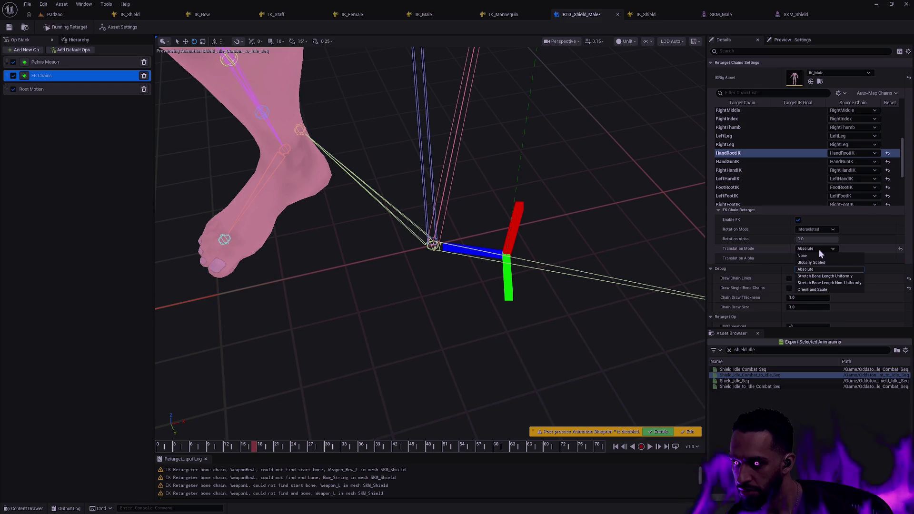
left_click(816, 257)
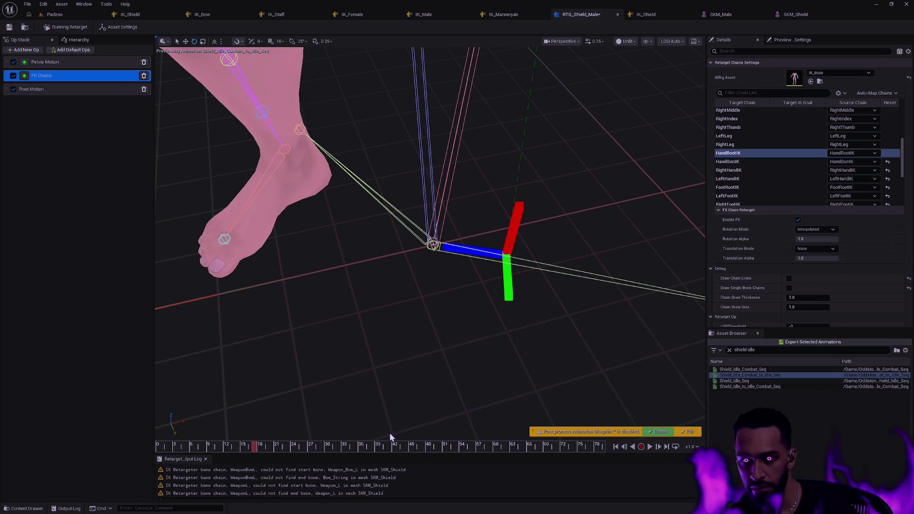
left_click(78, 39)
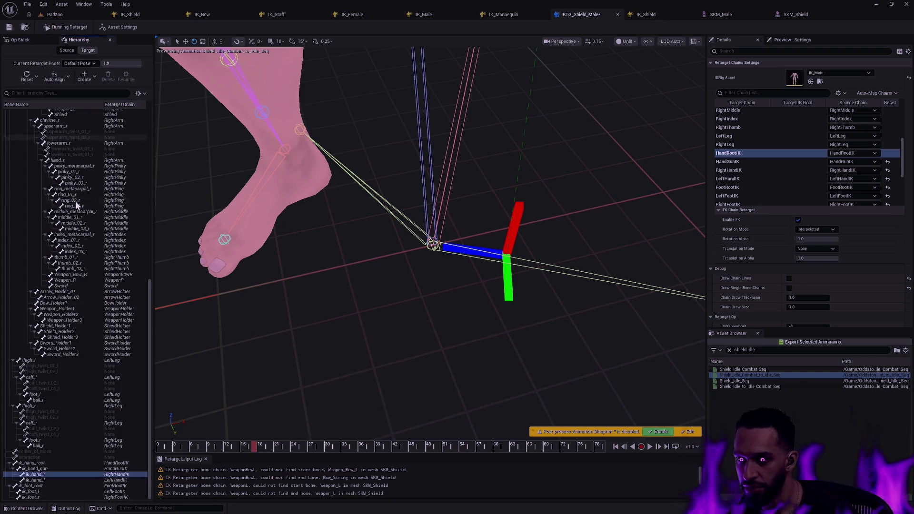
Turn off skeleton bone drawing and inspect the ik_hand_root bone near the raised arm.
left_click(40, 465)
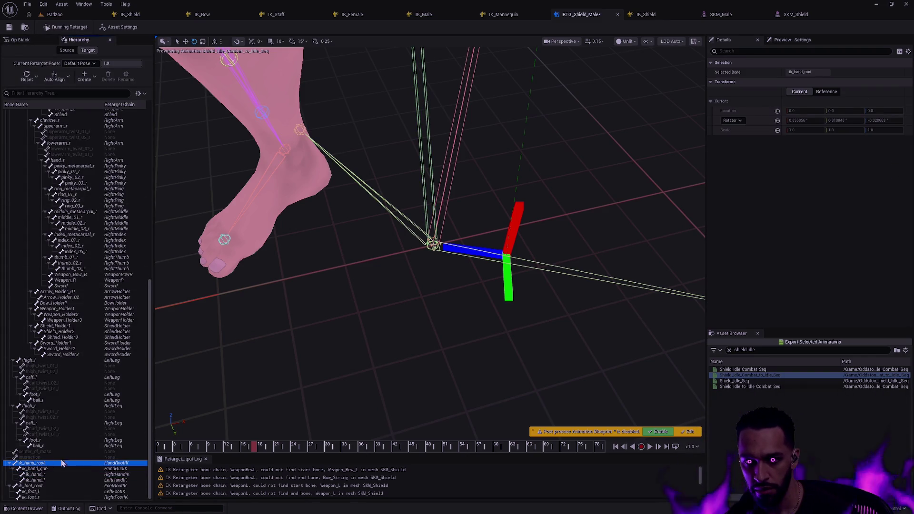
left_click(332, 269)
left_click(648, 41)
mouse_move(682, 86)
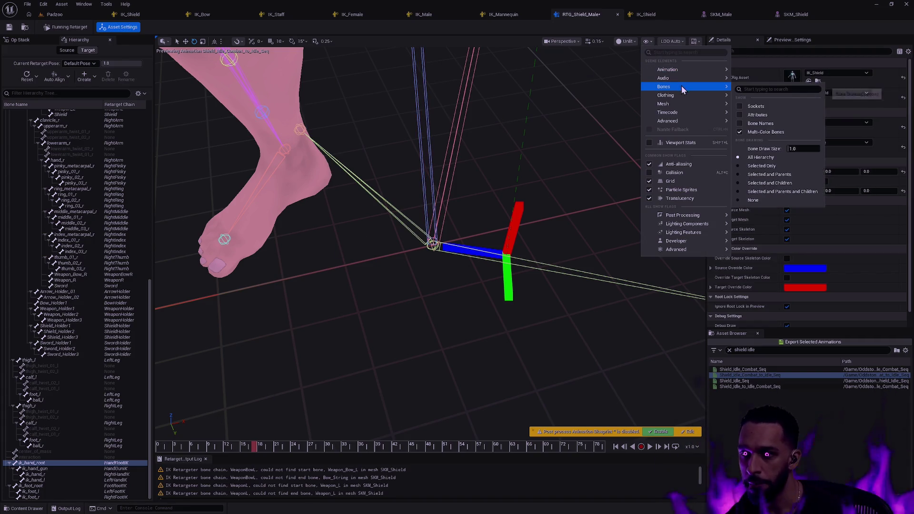
left_click(752, 200)
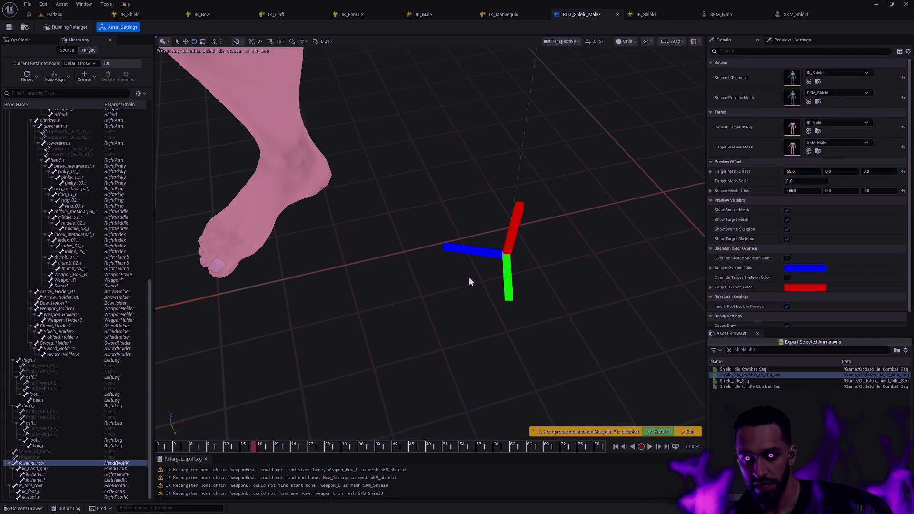
left_click(52, 463)
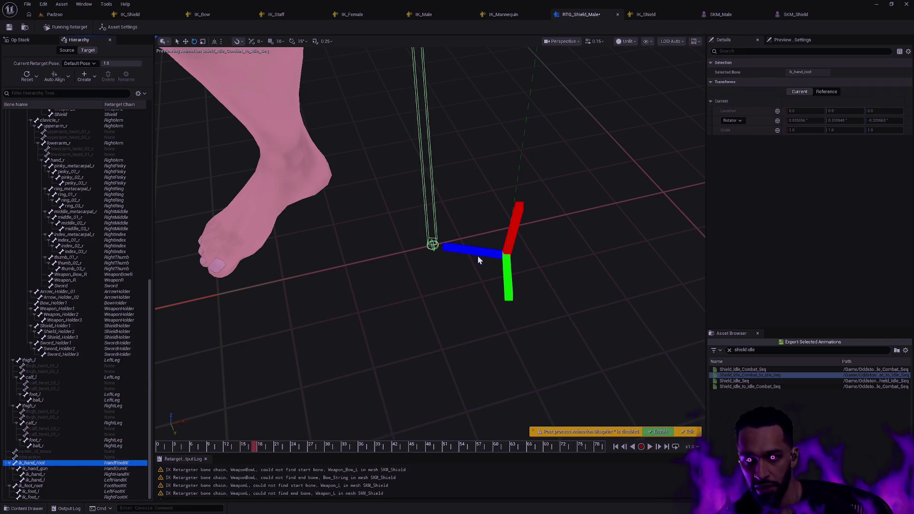
scroll(430, 243, "down", 5)
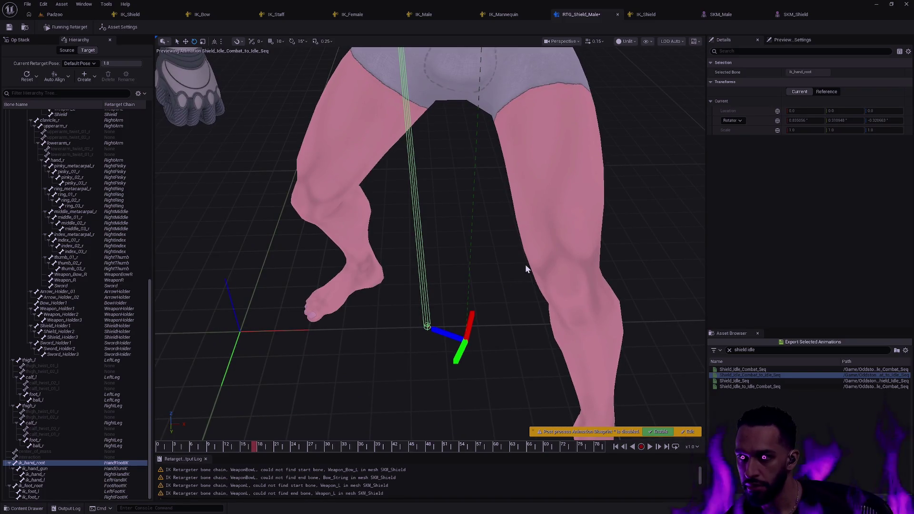
left_click_drag(495, 154, 358, 261)
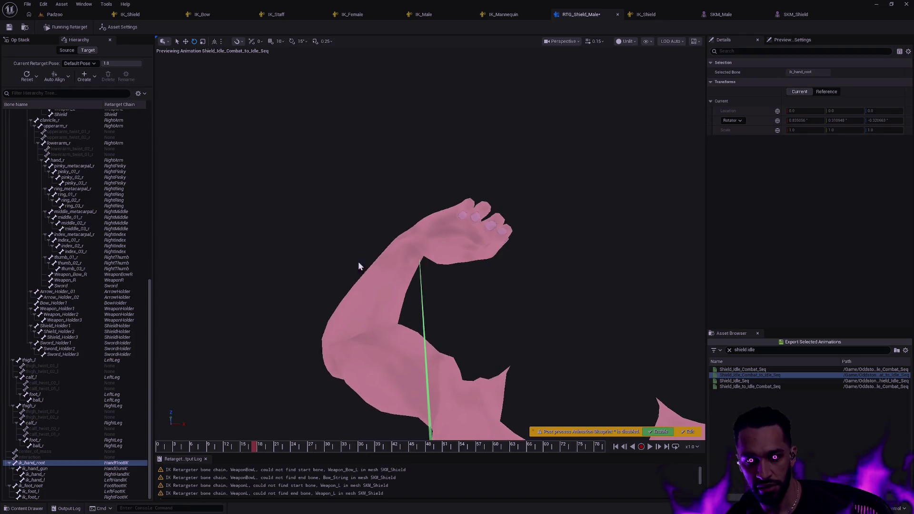
Inspect the ik_hand_gun and ik_hand_r bones around the raised arm.
left_click(53, 468)
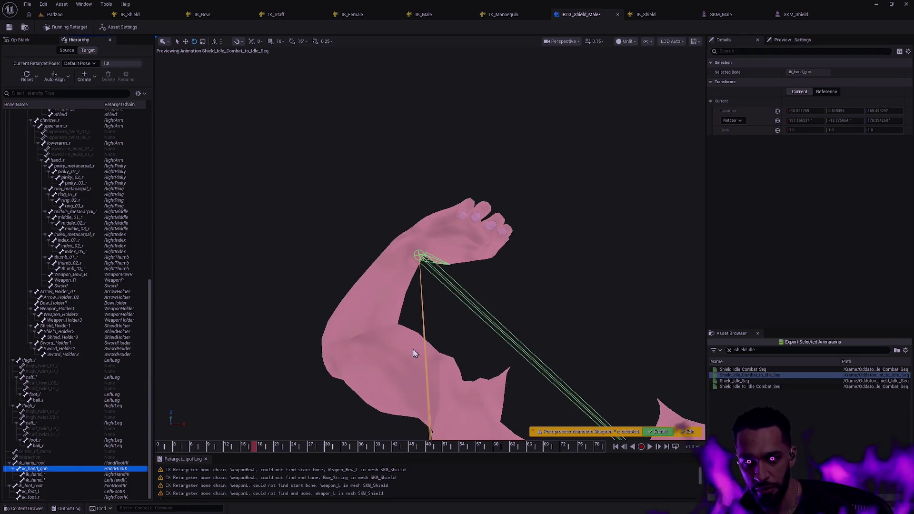
left_click_drag(358, 261, 340, 234)
scroll(429, 242, "down", 3)
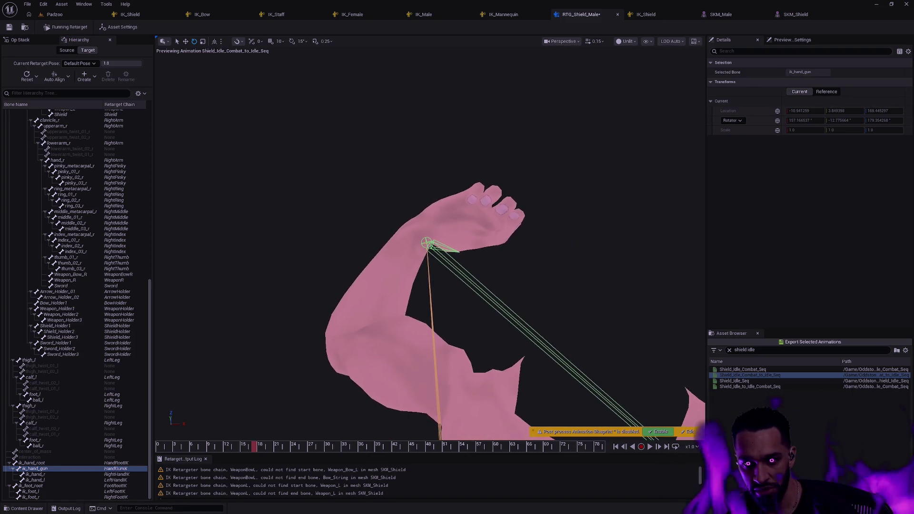
left_click(48, 475)
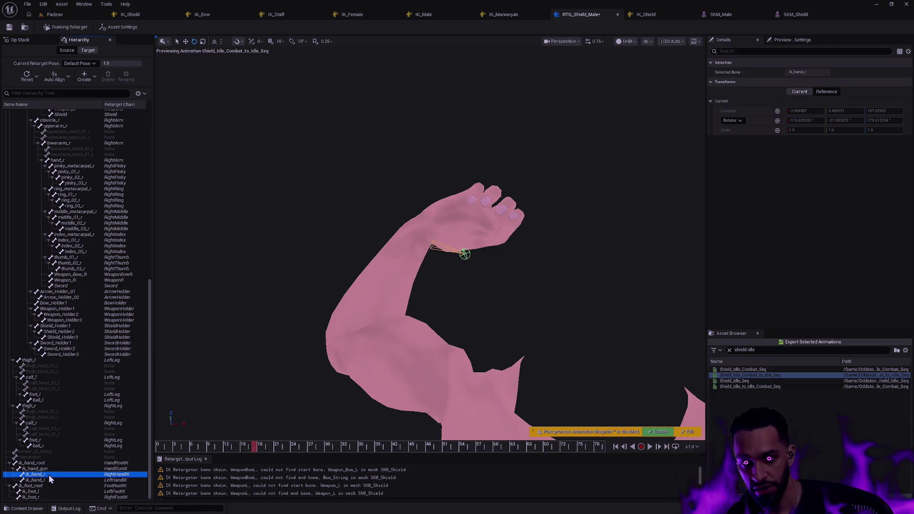
left_click(41, 468)
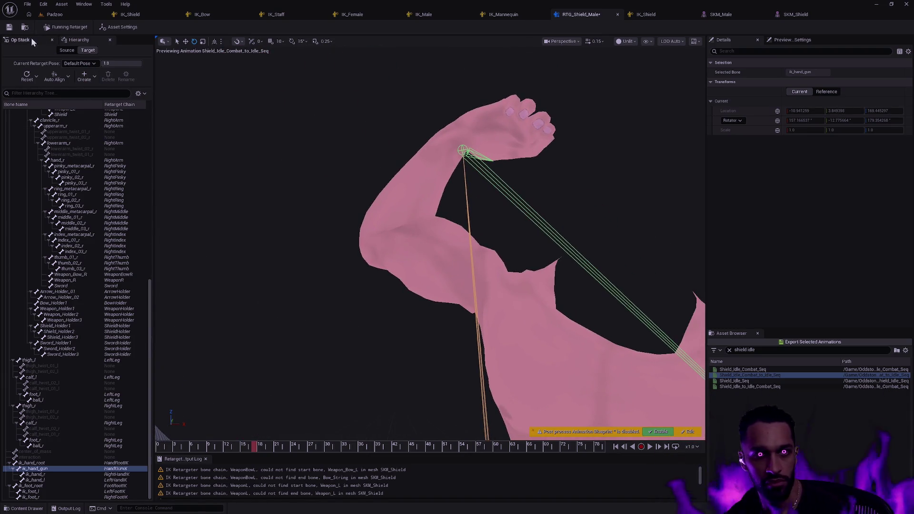
Bring up the FK Chains settings and select the HandGunIK chain.
left_click(33, 39)
left_click(53, 76)
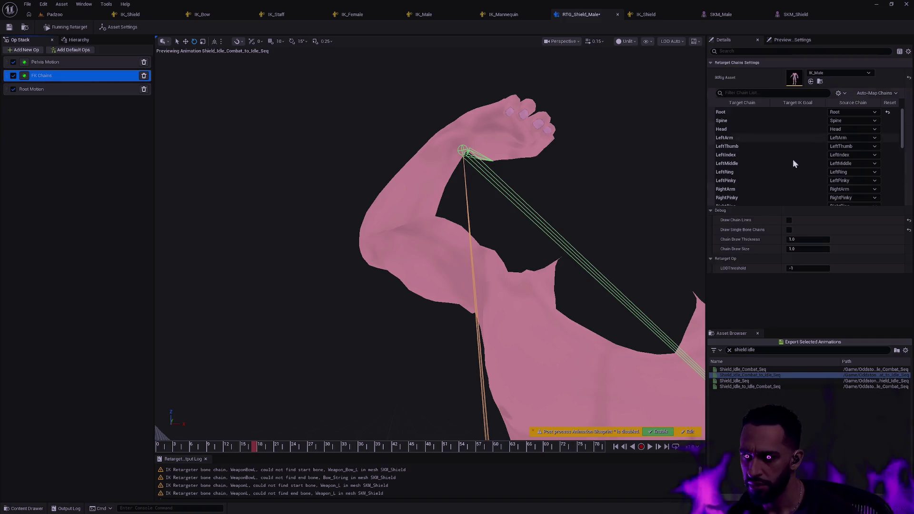
left_click_drag(905, 137, 905, 195)
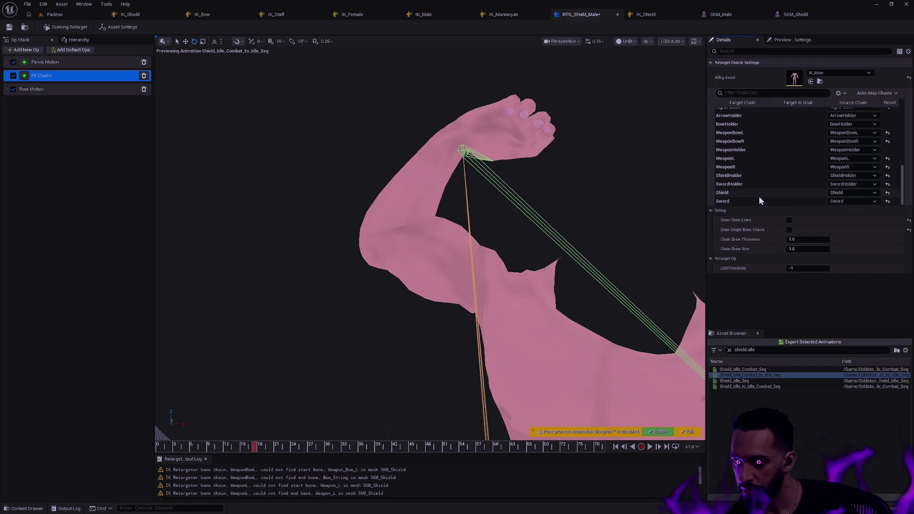
scroll(743, 142, "up", 2)
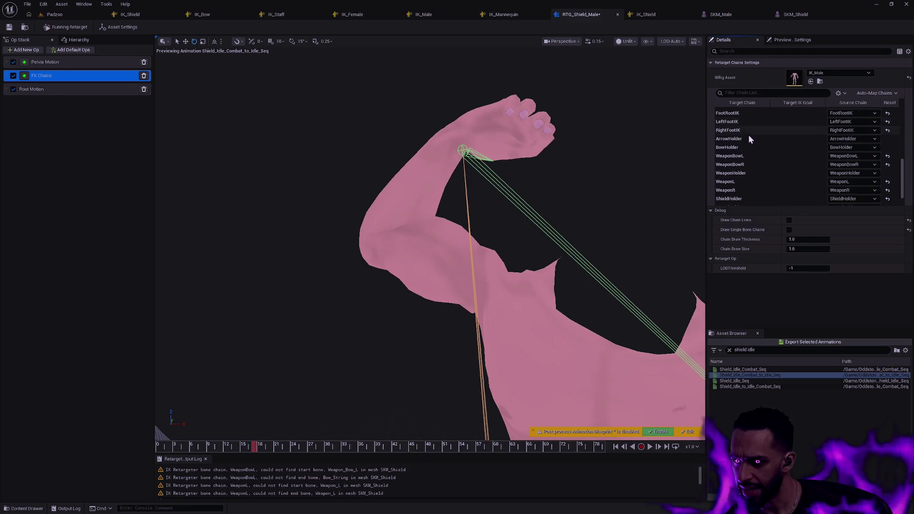
scroll(747, 131, "up", 2)
scroll(755, 138, "up", 1)
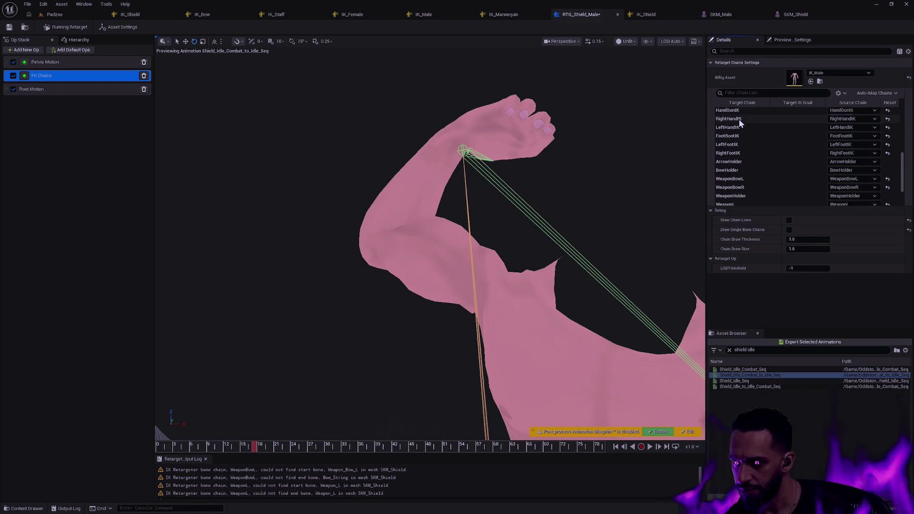
left_click(739, 119)
scroll(748, 136, "up", 1)
left_click(737, 125)
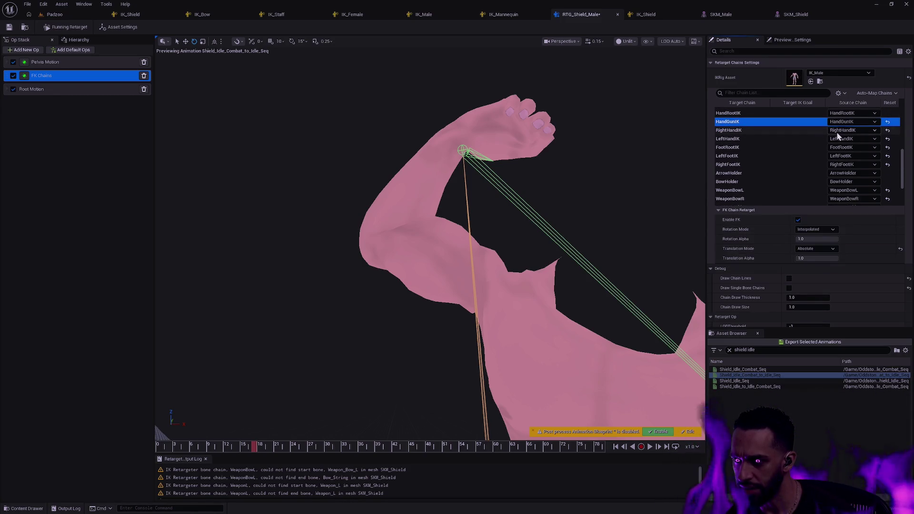
Compare HandGunIK translation modes and alpha values, settling on Absolute with alpha 1.0.
left_click(816, 248)
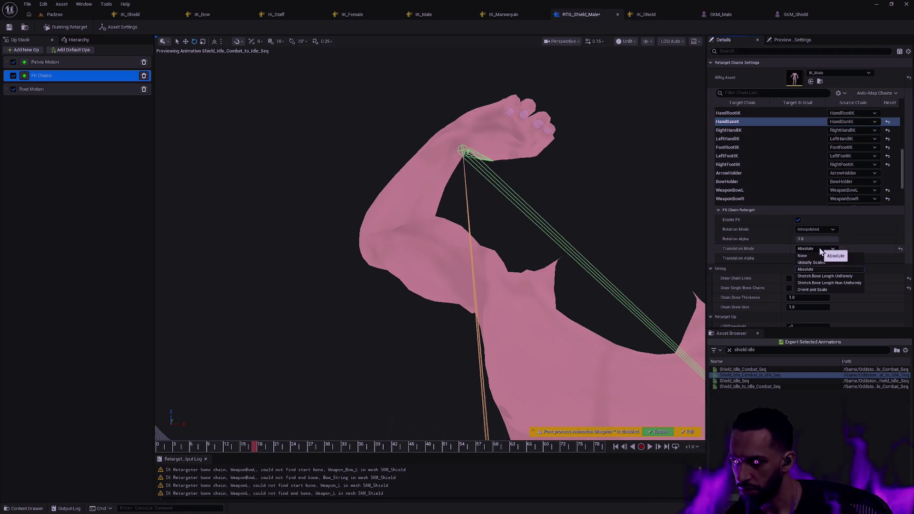
left_click(813, 290)
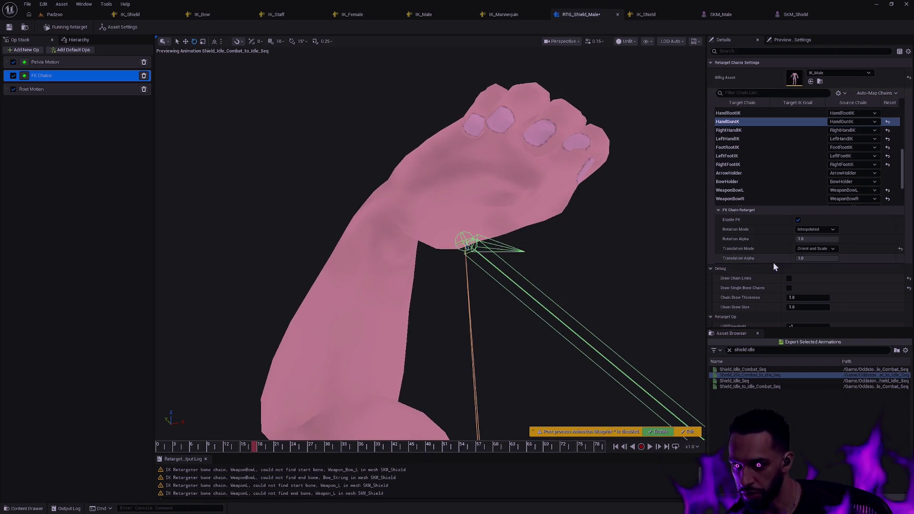
left_click(826, 250)
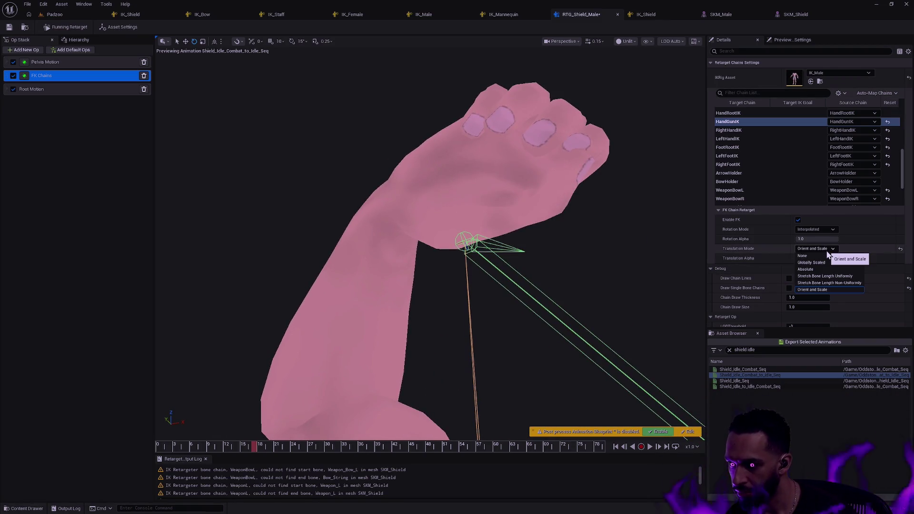
left_click(821, 284)
left_click(823, 248)
left_click(825, 276)
left_click(821, 249)
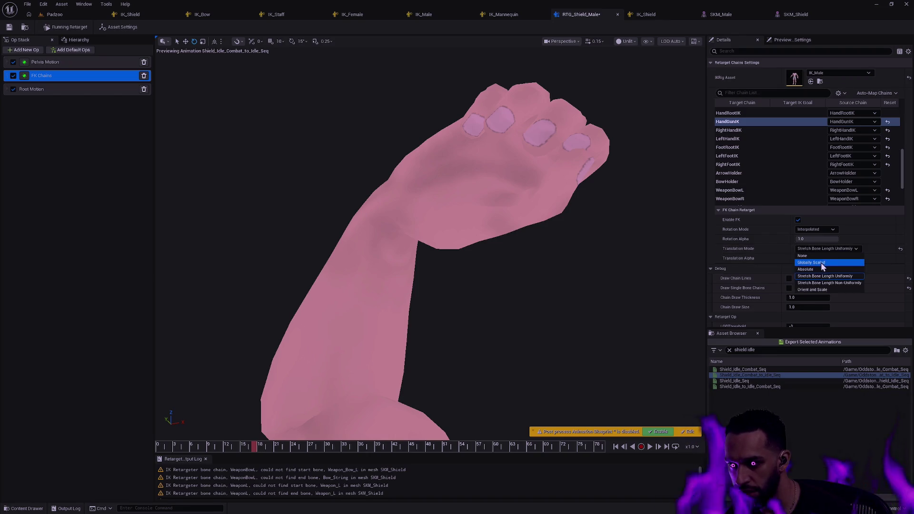
left_click(820, 262)
mouse_move(827, 266)
left_mouse_down()
mouse_move(804, 265)
mouse_move(823, 265)
left_mouse_up()
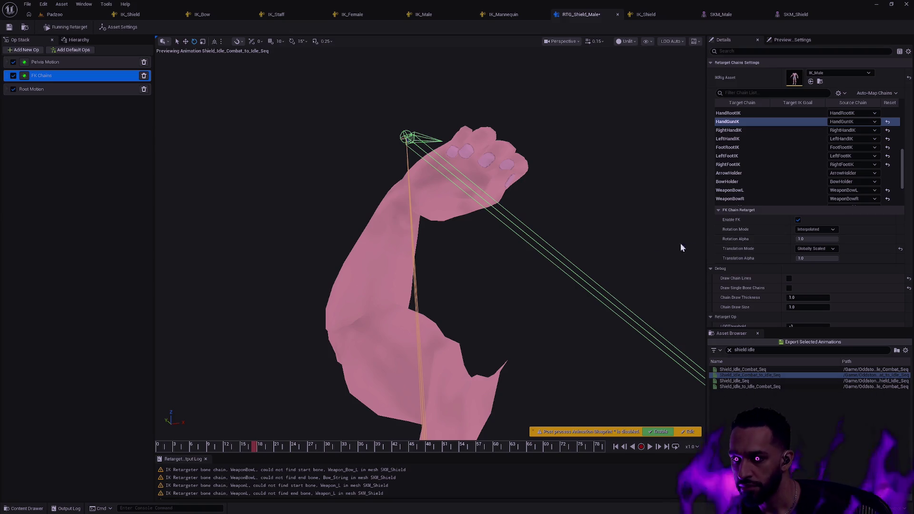
left_click_drag(817, 258, 806, 258)
left_click(808, 250)
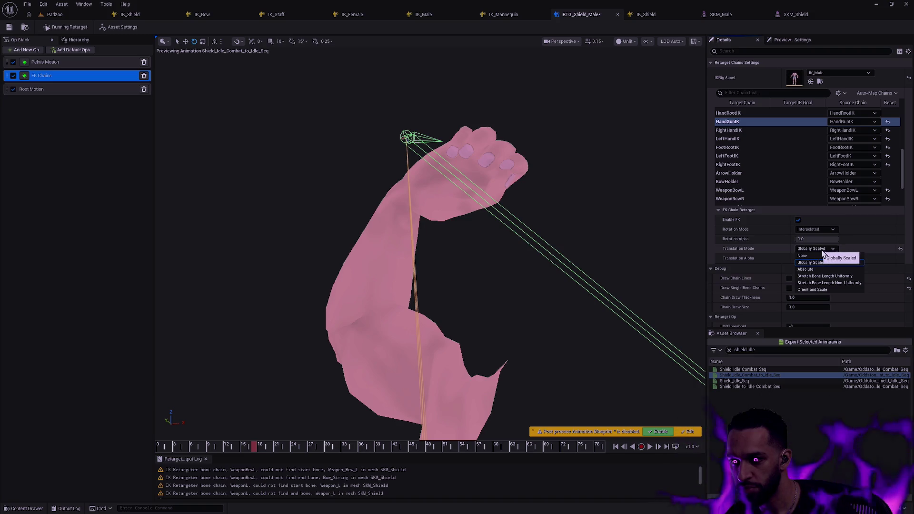
left_click(814, 262)
left_click(812, 249)
left_click(815, 270)
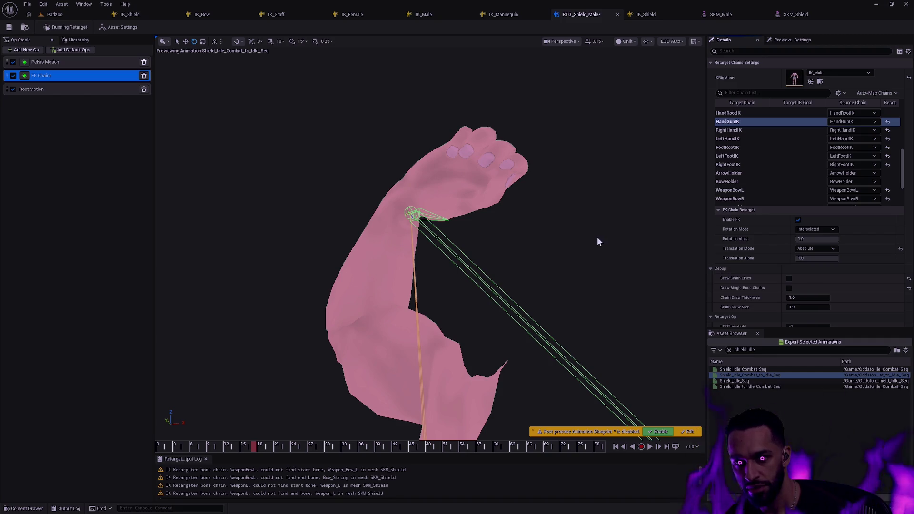
scroll(598, 236, "up", 5)
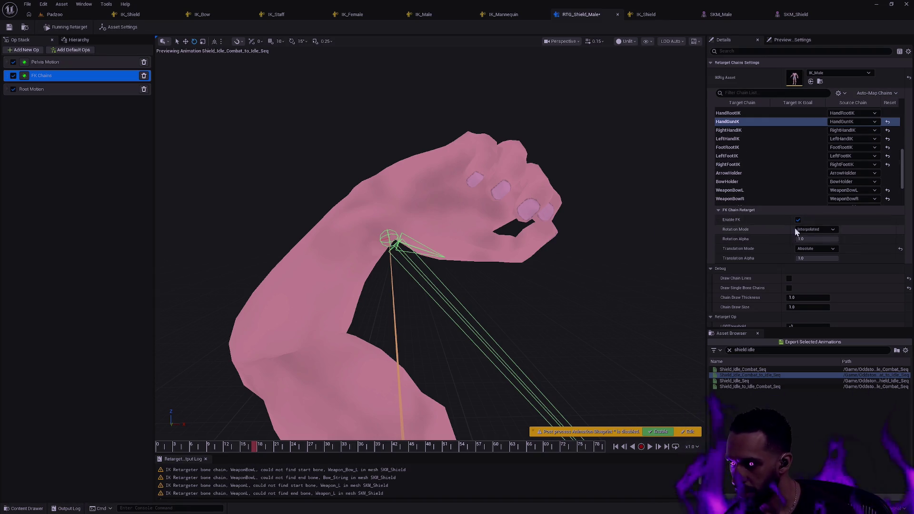
Set the RightHandIK chain's translation mode to Orient and Scale and check the arm.
left_click(748, 130)
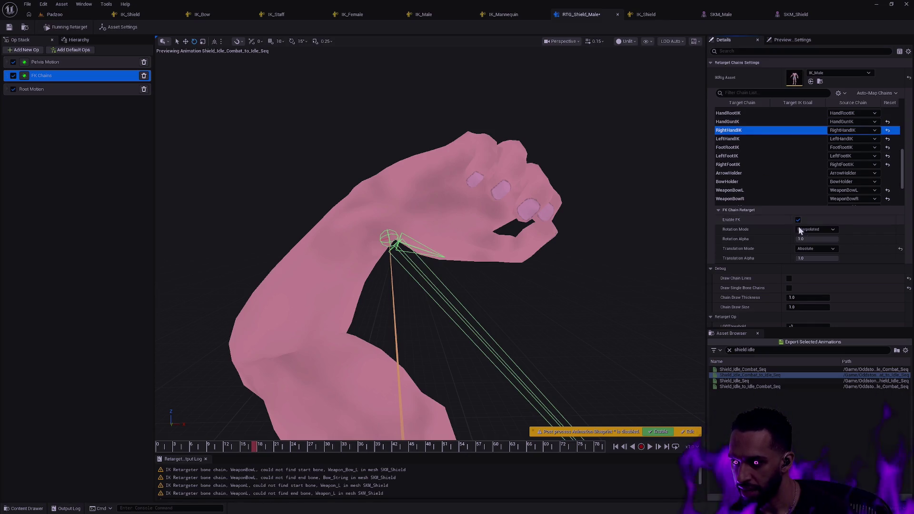
left_click(816, 248)
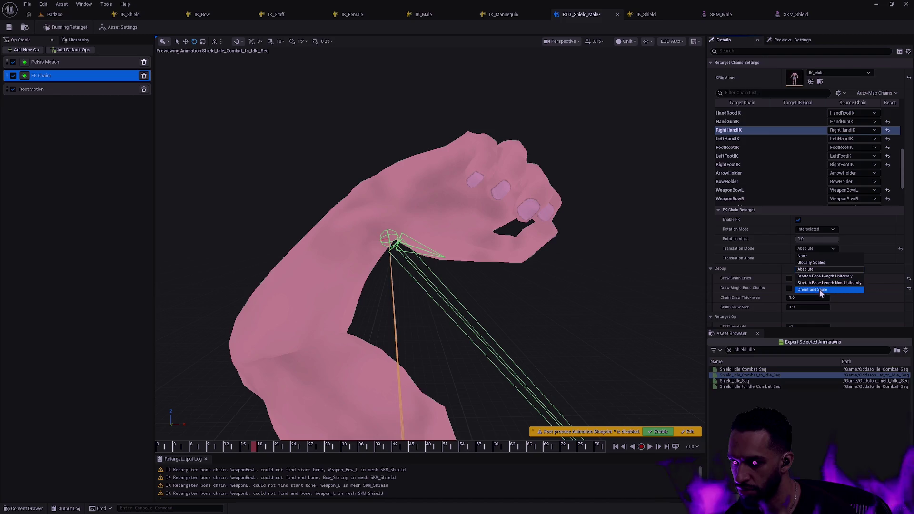
left_click(814, 262)
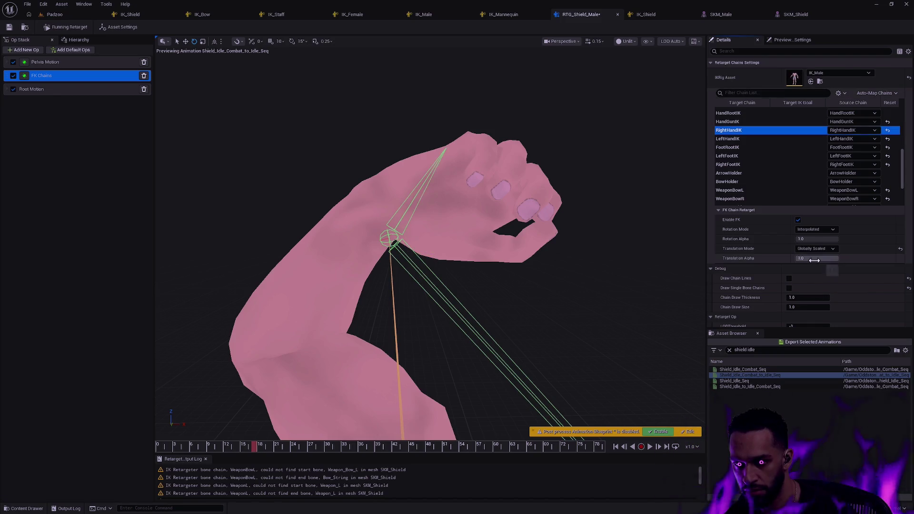
left_click(820, 249)
left_click(817, 289)
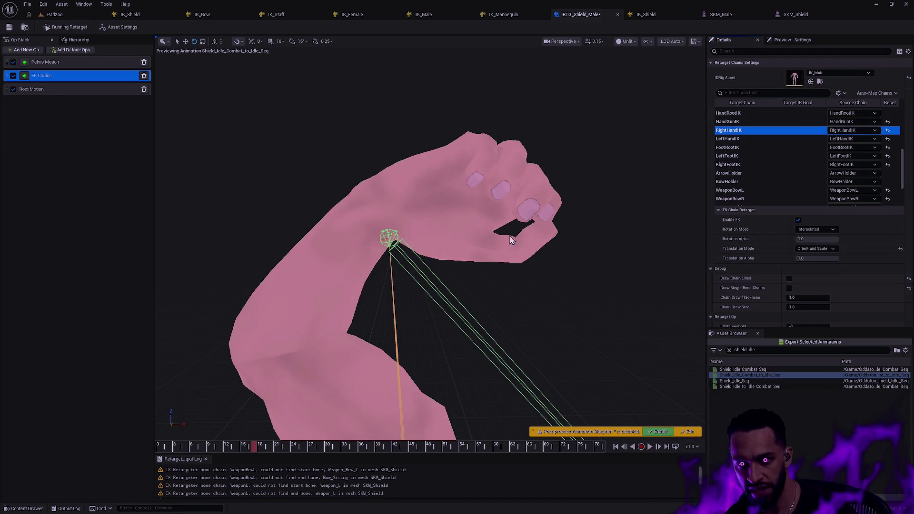
left_click_drag(455, 262, 438, 269)
left_click(76, 41)
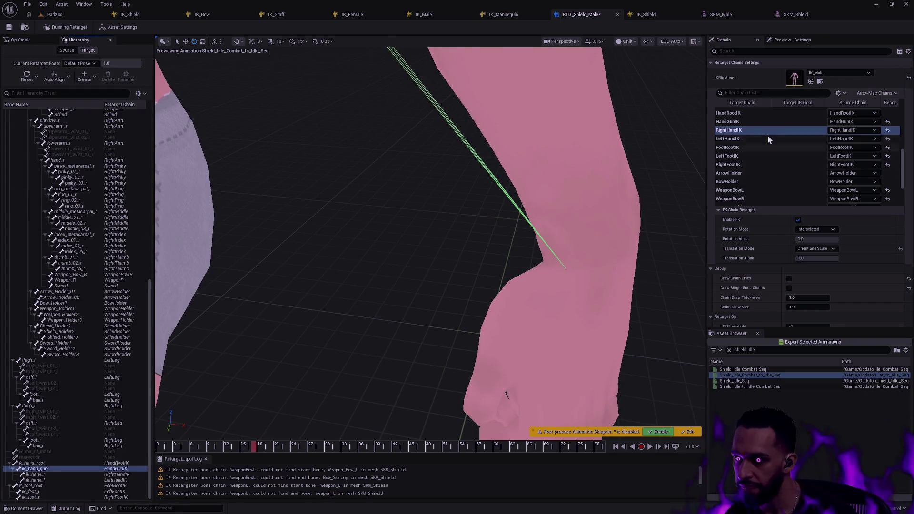
Review LeftHandIK and FootRootIK, select LeftFootIK, and draw skeleton bones in the preview.
left_click(740, 138)
left_click(826, 248)
left_click(815, 274)
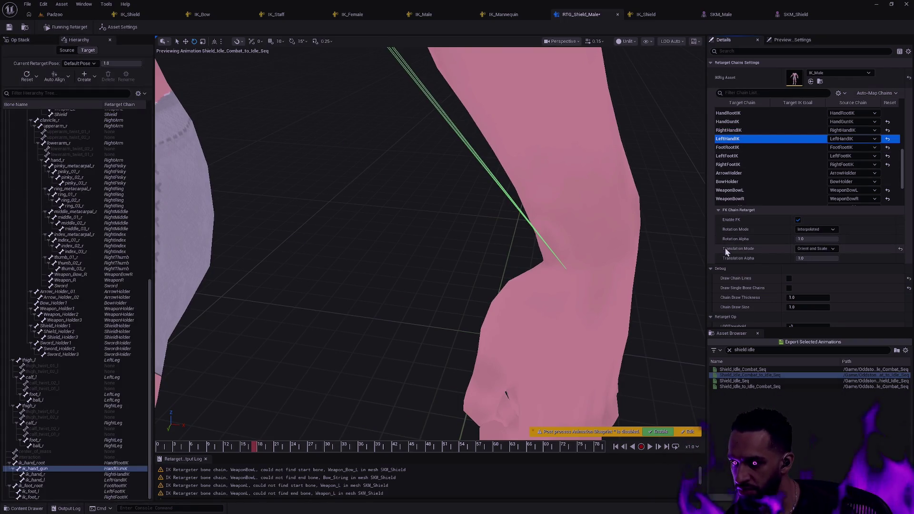
left_click(745, 148)
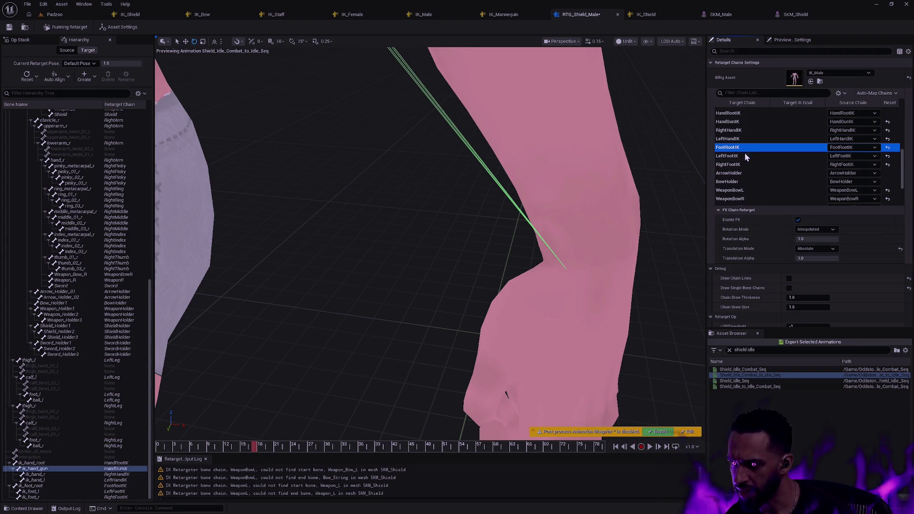
left_click(745, 157)
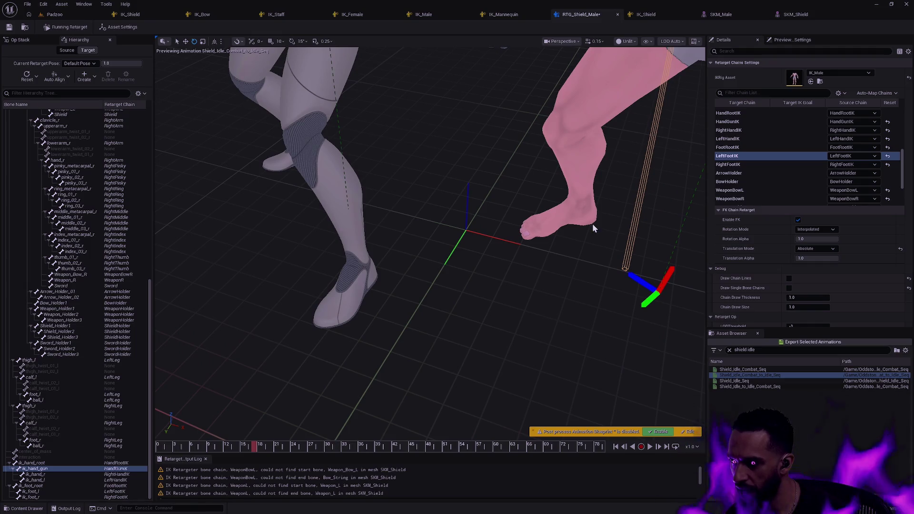
left_click(649, 41)
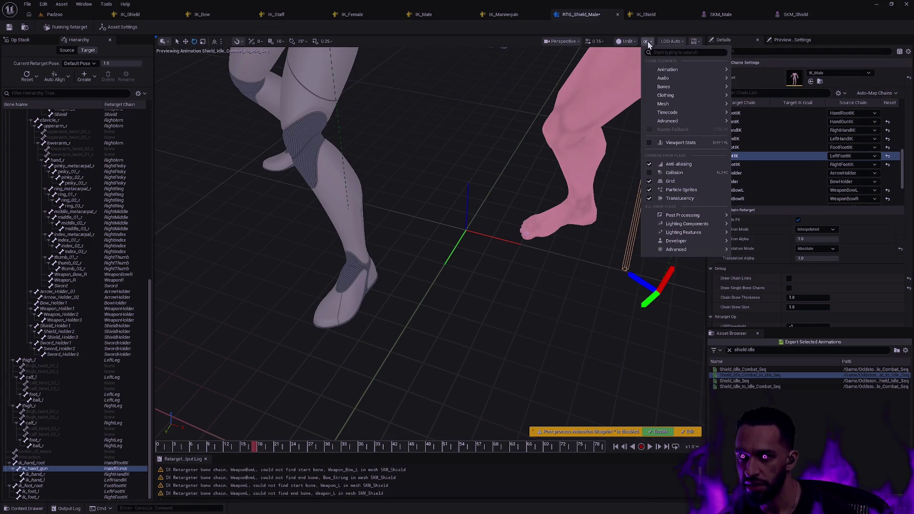
mouse_move(684, 85)
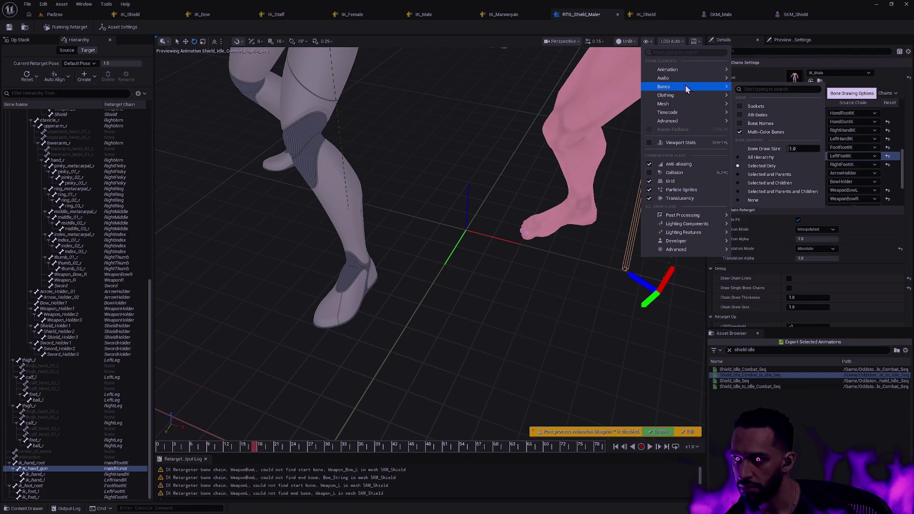
left_click(777, 155)
Inspect the pink foot, try Orient and Scale on LeftFootIK, revert to Absolute, and save.
mouse_move(575, 261)
left_mouse_down()
mouse_move(523, 223)
mouse_move(378, 201)
left_mouse_up()
left_click_drag(593, 217, 593, 217)
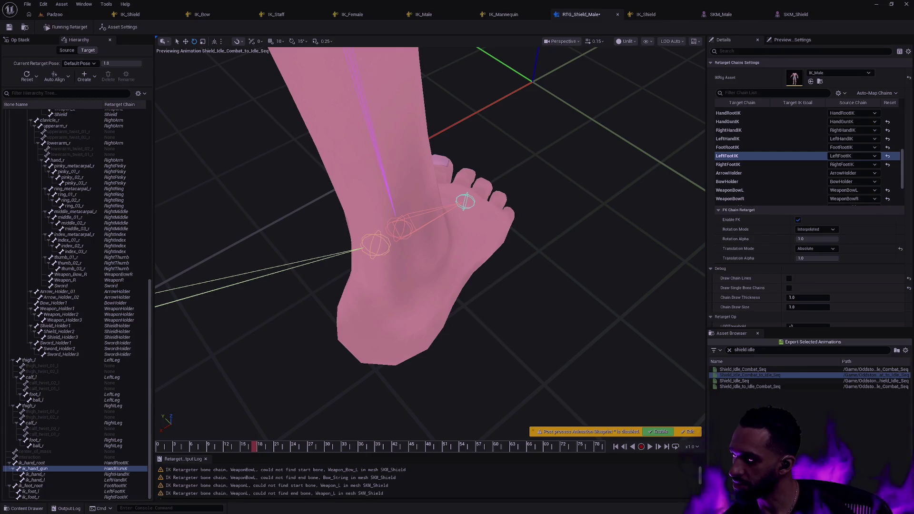
mouse_move(428, 238)
left_mouse_down()
mouse_move(410, 257)
mouse_move(428, 229)
mouse_move(419, 248)
mouse_move(429, 238)
mouse_move(419, 248)
mouse_move(400, 234)
left_mouse_up()
mouse_move(547, 260)
left_mouse_down()
mouse_move(523, 261)
mouse_move(546, 260)
mouse_move(540, 255)
left_mouse_up()
mouse_move(429, 238)
left_mouse_down()
mouse_move(418, 247)
mouse_move(448, 247)
mouse_move(424, 238)
left_mouse_up()
mouse_move(586, 253)
left_mouse_down()
mouse_move(576, 250)
mouse_move(586, 253)
left_mouse_up()
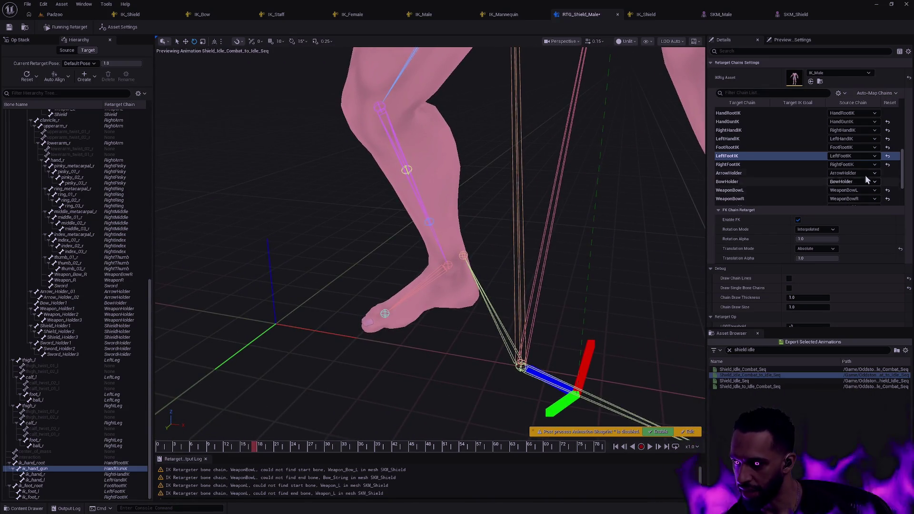
left_click(827, 248)
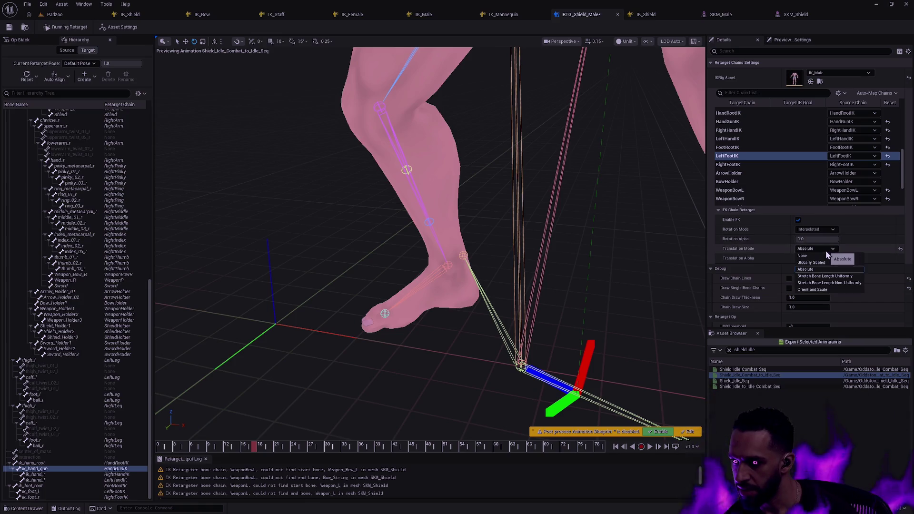
left_click(824, 290)
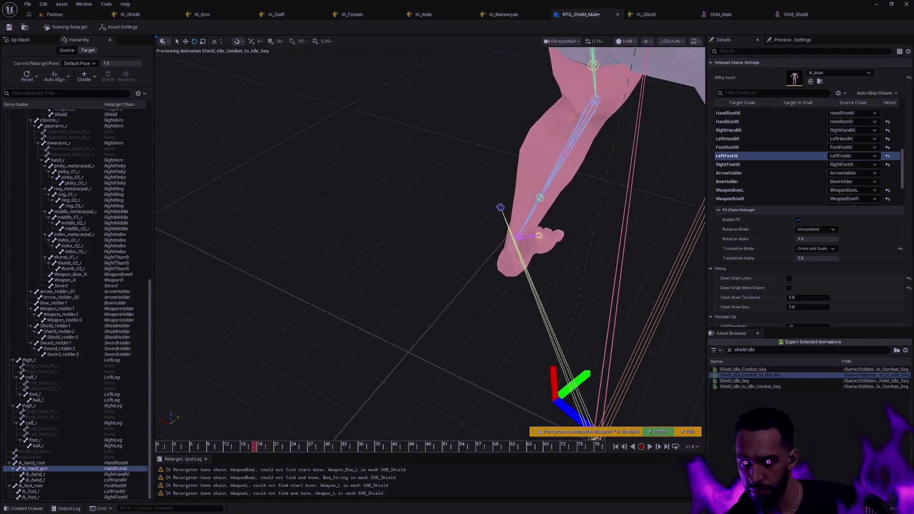
left_click(821, 249)
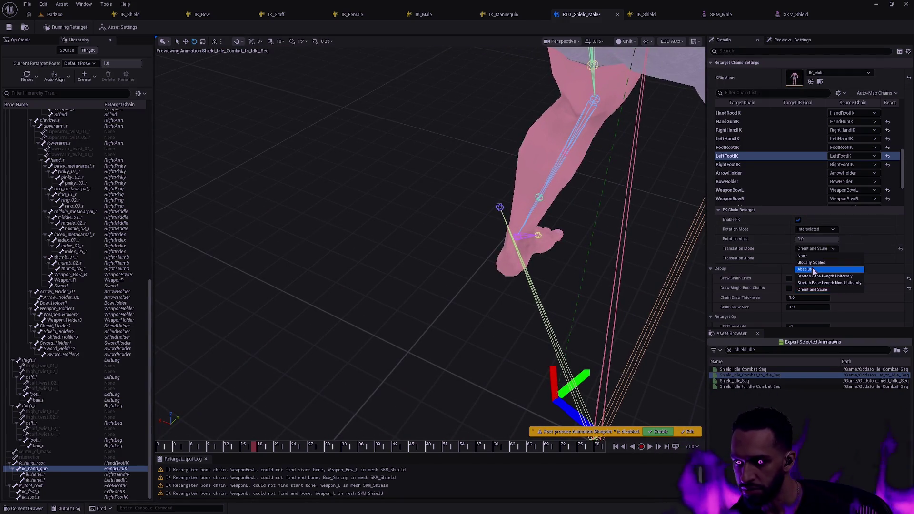
left_click(814, 270)
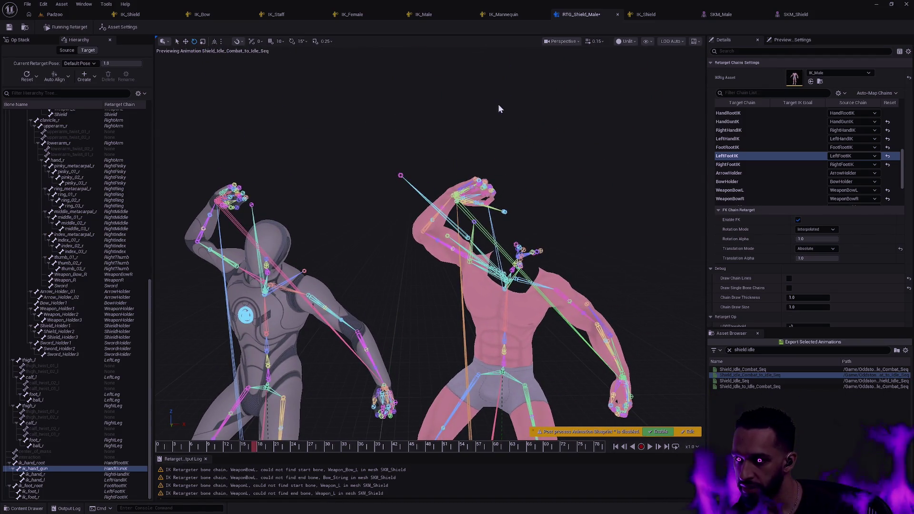
key("ctrl+s")
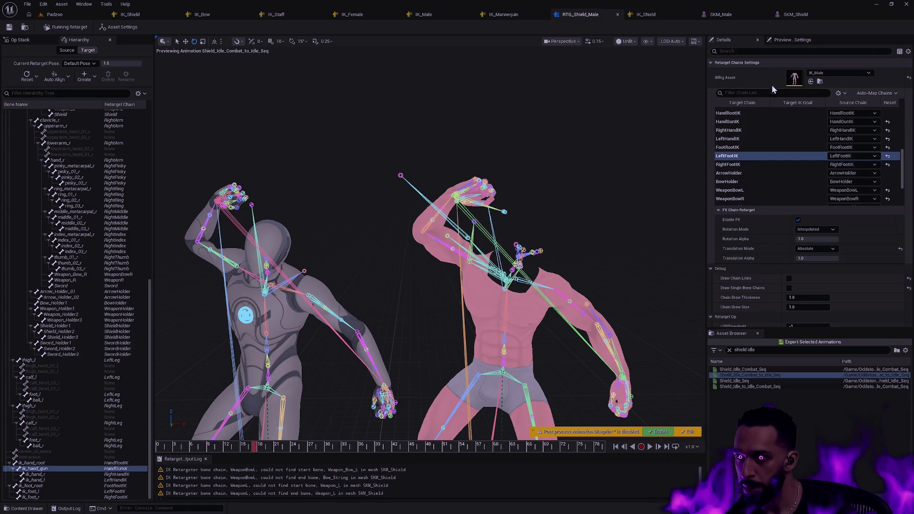
Show the asset settings, set bone drawing to Selected Only, and zoom the view out.
left_click(521, 174)
left_click(647, 41)
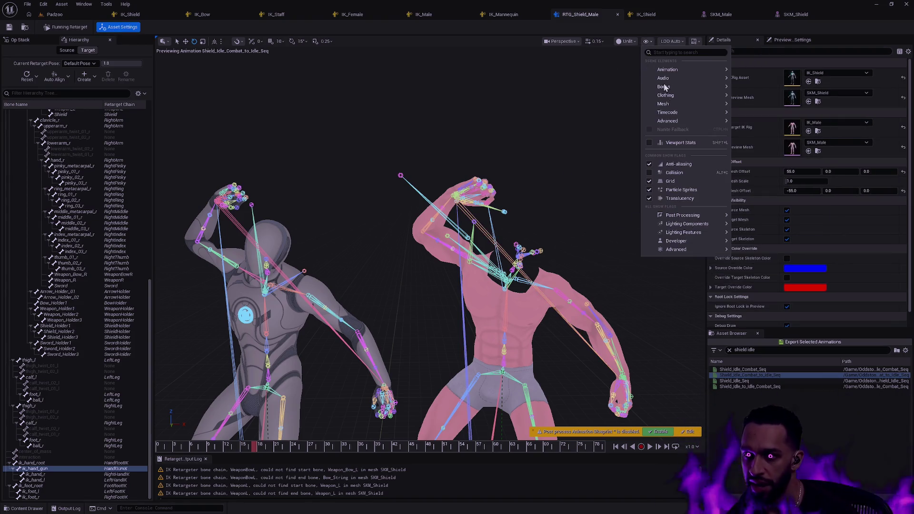
mouse_move(676, 86)
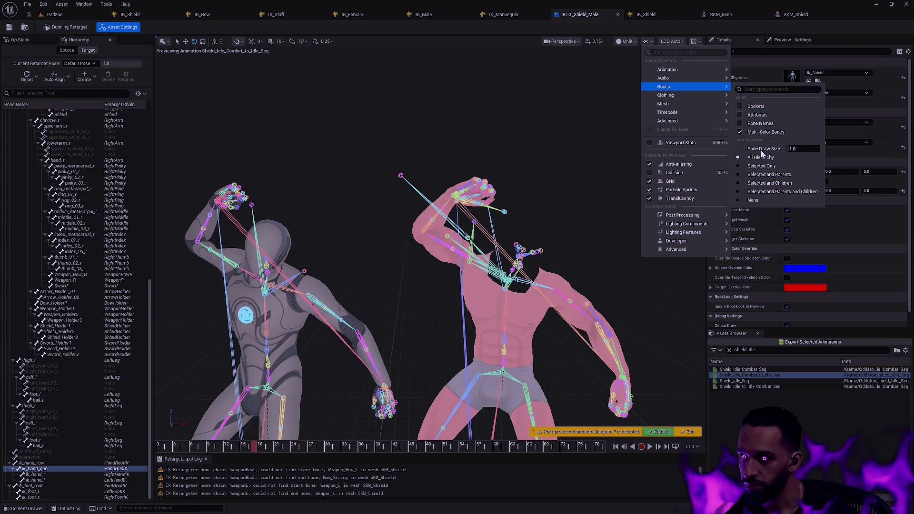
left_click(763, 165)
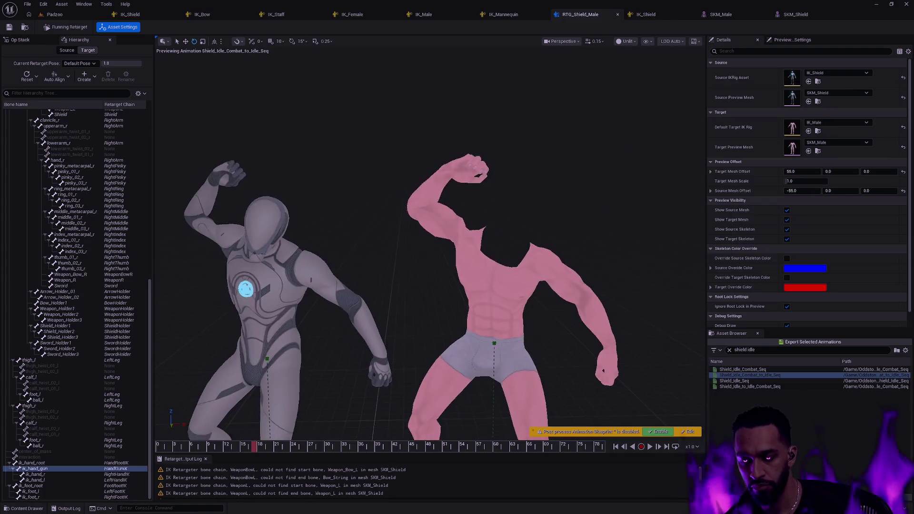
scroll(613, 312, "down", 5)
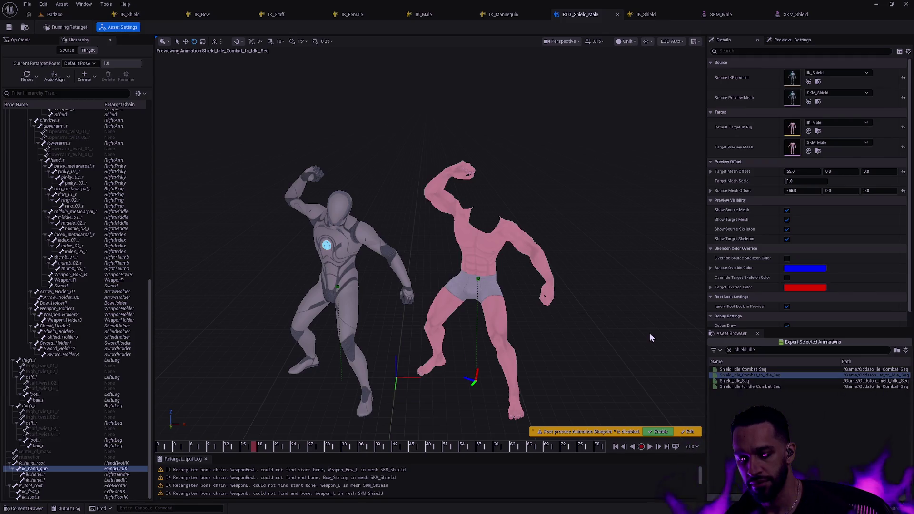
Select Shield_Idle_Combat_to_Idle_Seq and bring up the Export Selected Animations window.
right_click(763, 377)
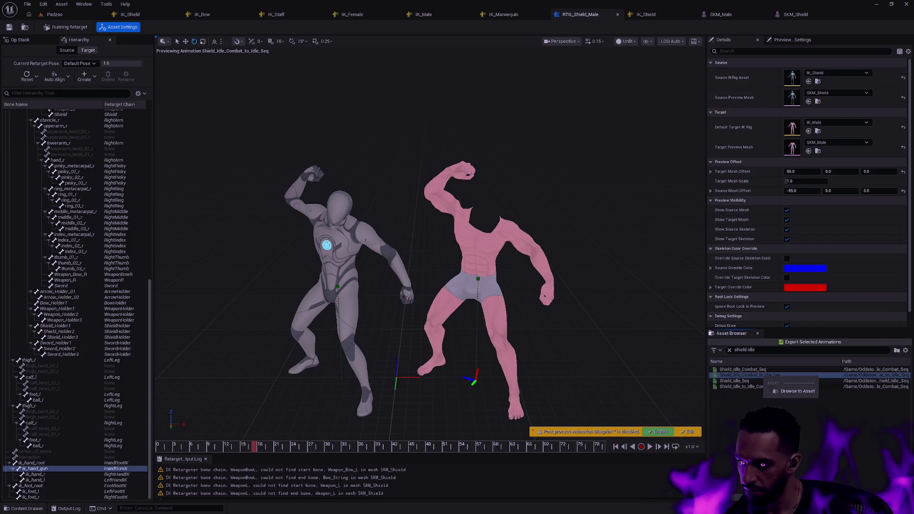
left_click(746, 389)
left_click(748, 375)
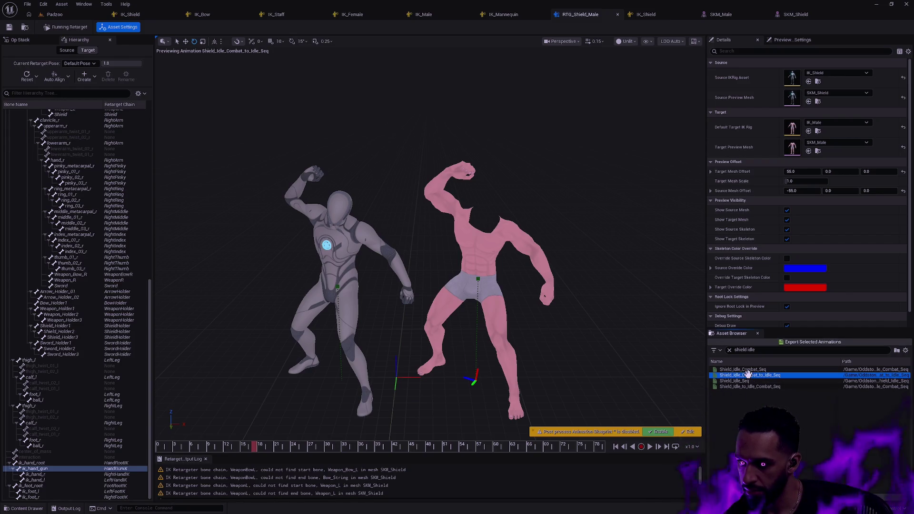
left_click(808, 342)
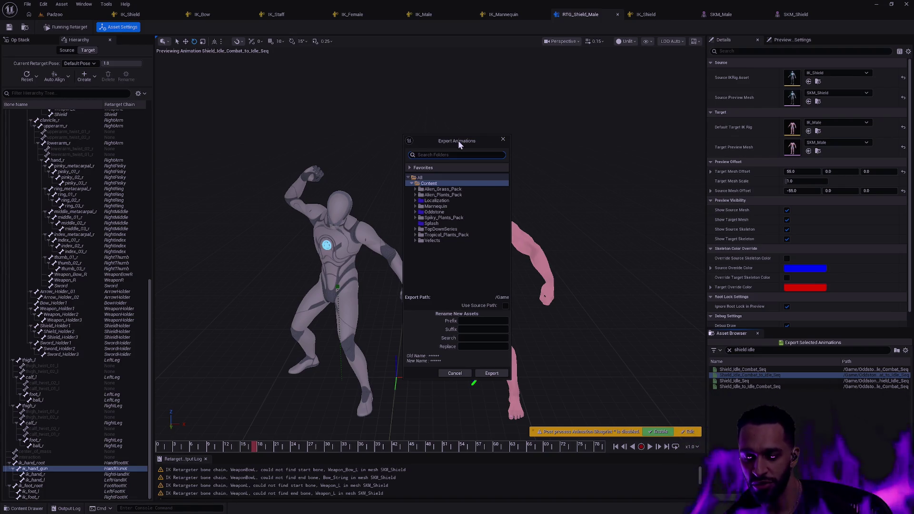
left_click_drag(458, 140, 443, 121)
left_click(455, 300)
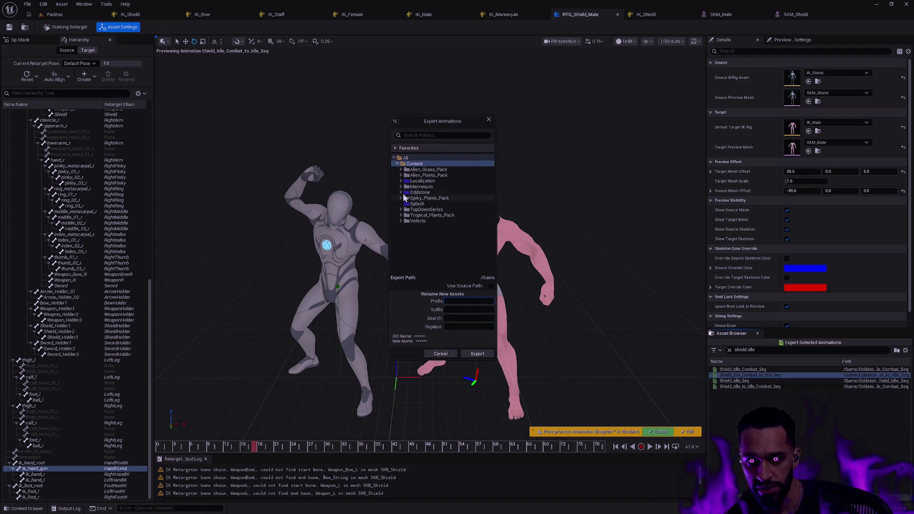
Choose Player/Male/Animation/Bow as the export destination folder.
left_click(402, 193)
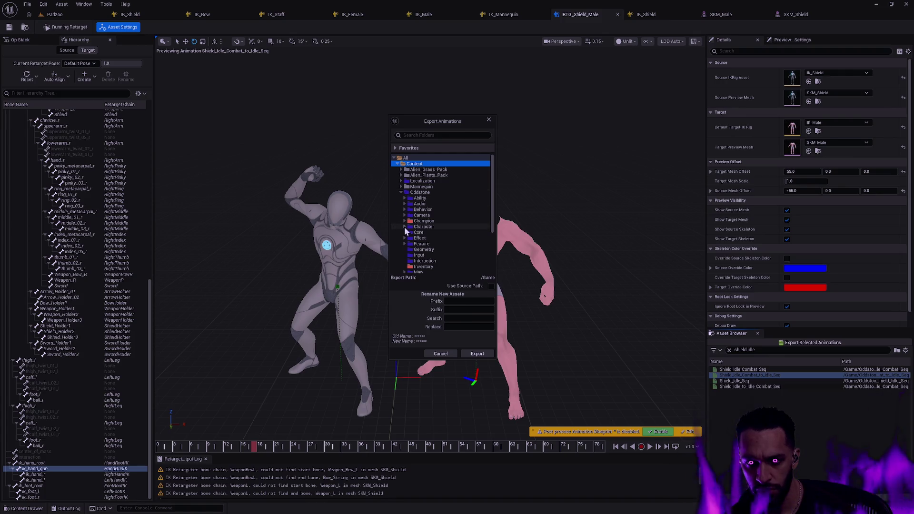
left_click(404, 227)
left_click(410, 238)
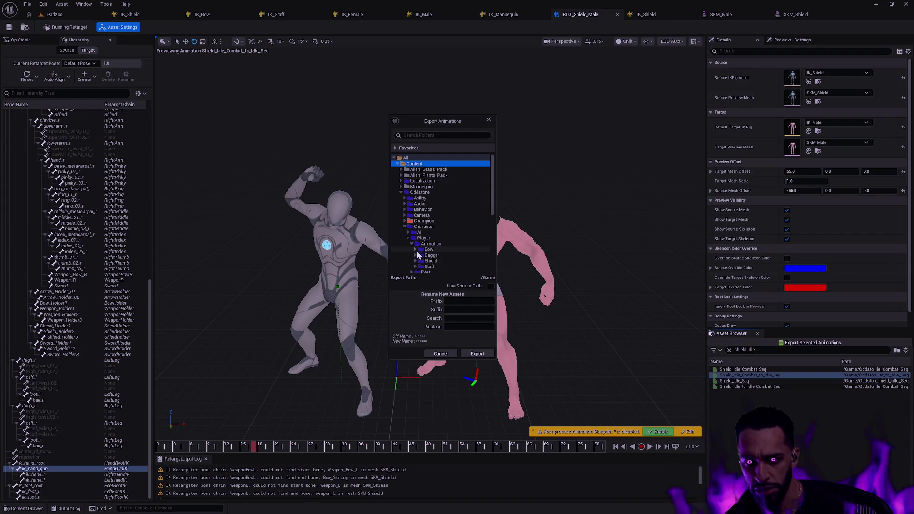
left_click(417, 251)
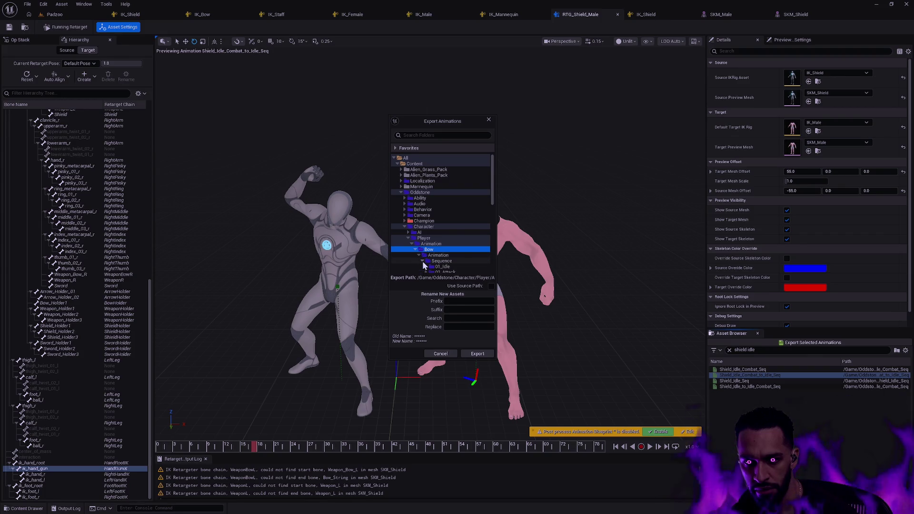
scroll(435, 257, "down", 2)
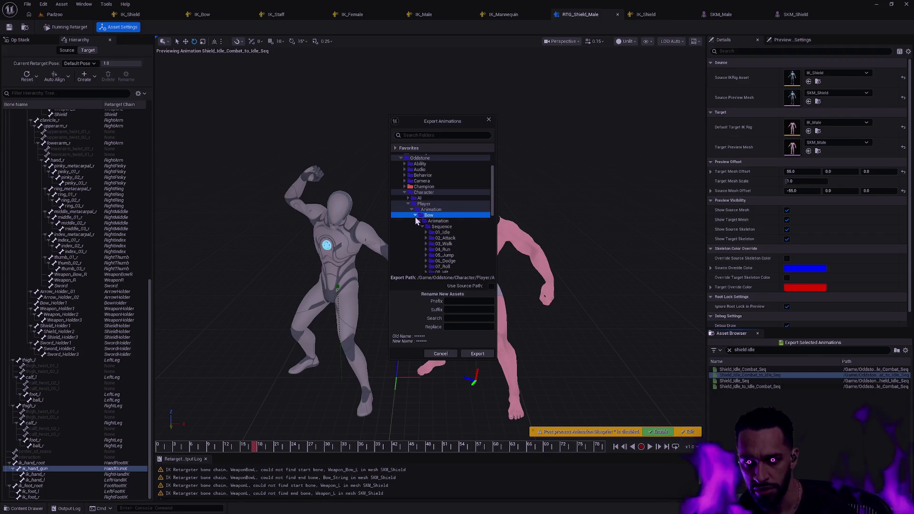
left_click(411, 210)
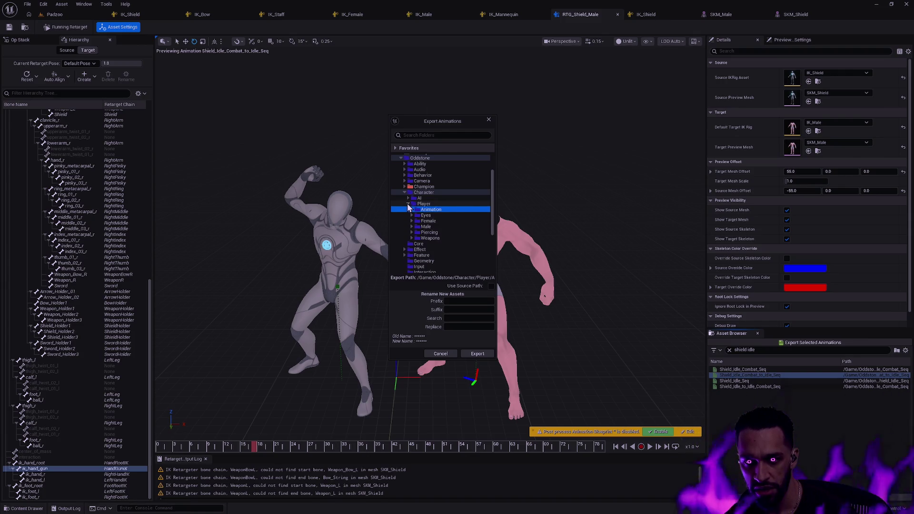
left_click(407, 204)
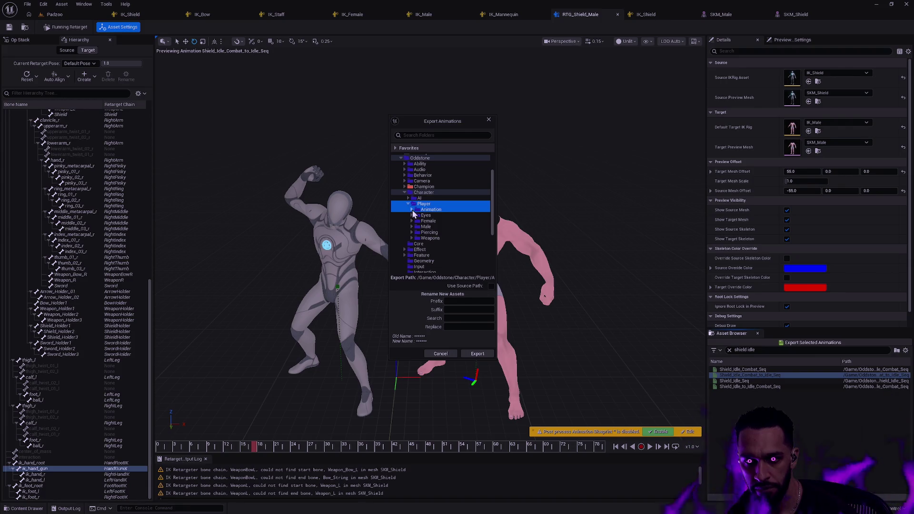
left_click(415, 250)
scroll(444, 247, "down", 1)
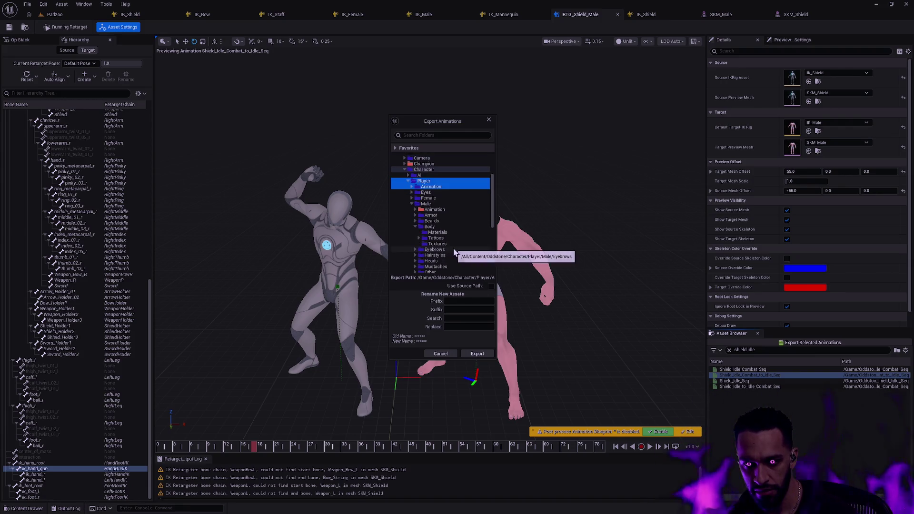
left_click(437, 228)
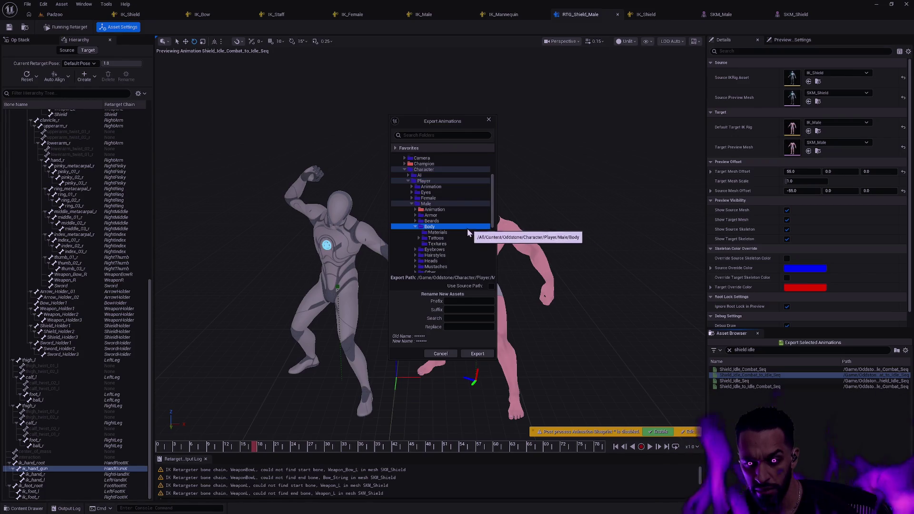
left_click(434, 209)
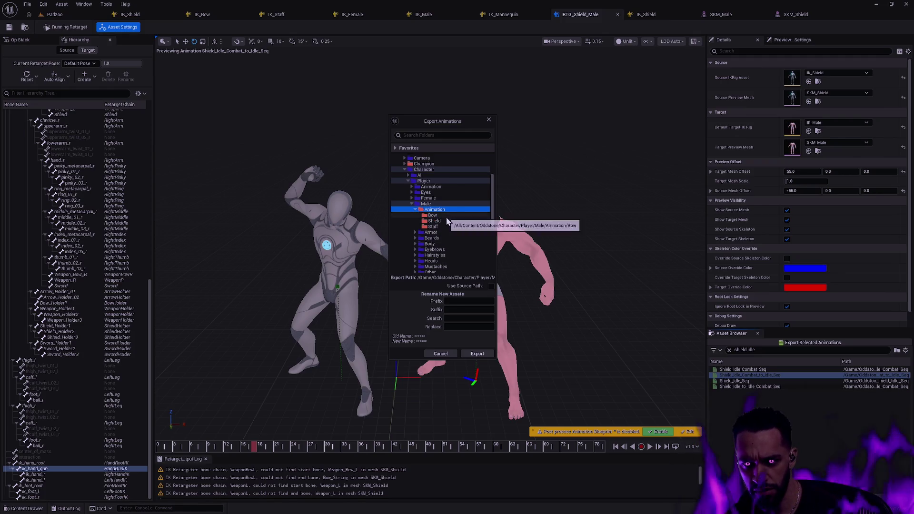
left_click(446, 216)
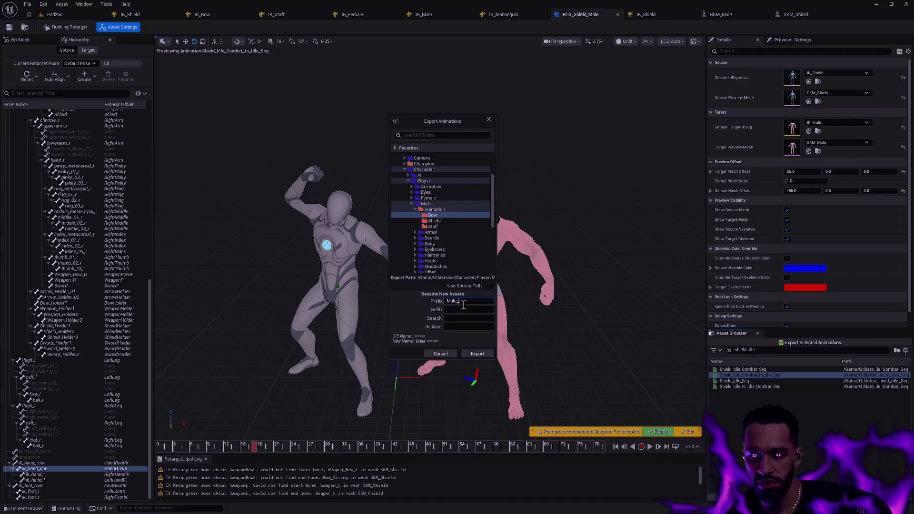
Export the animation with the Male_ prefix and confirm the Batch Export Options.
left_click(477, 353)
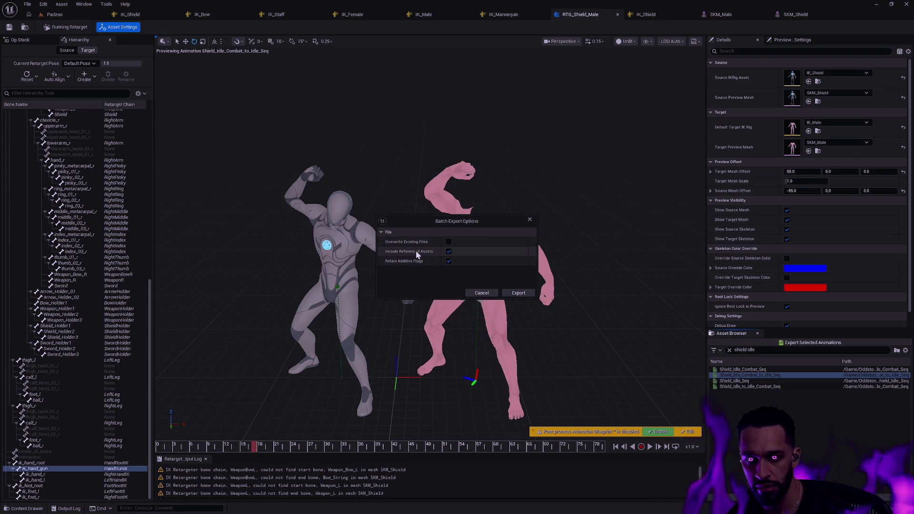
mouse_move(427, 268)
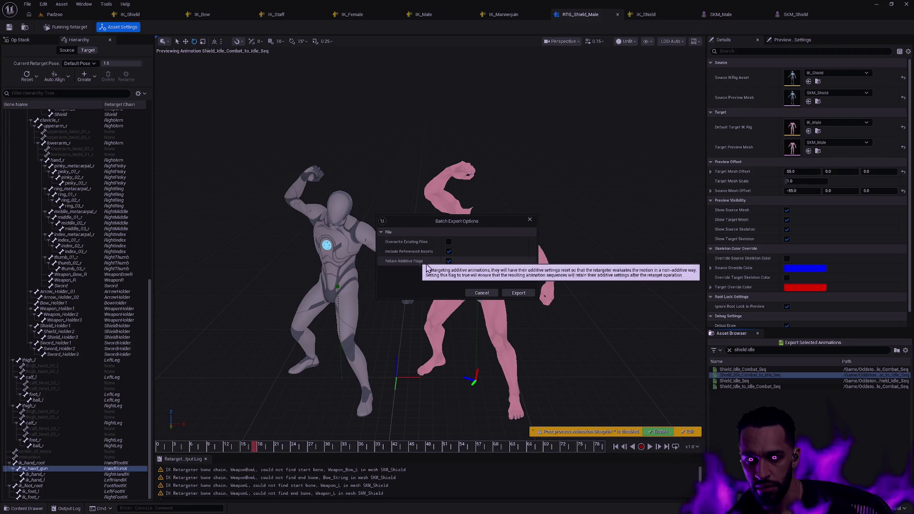
left_click(517, 294)
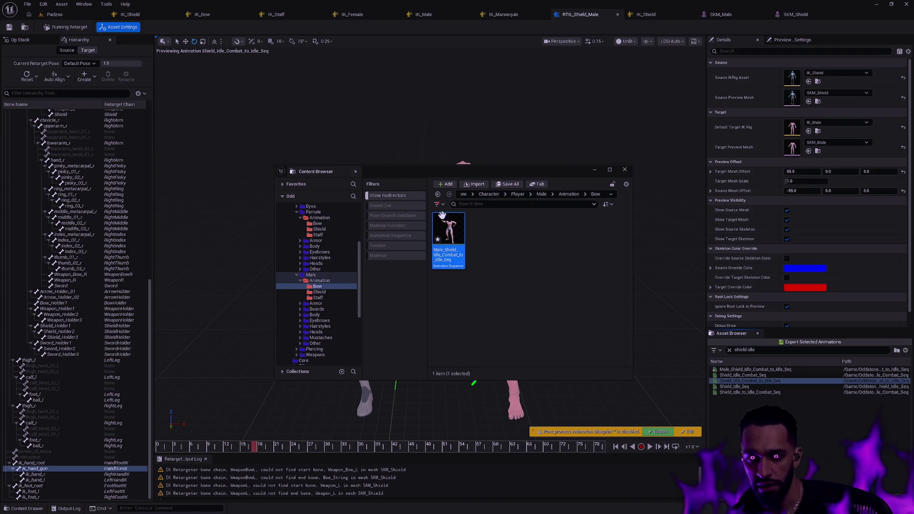
Close the floating browser, confirm the export in Male/Animation/Bow, and switch to SKM_Male.
left_click(625, 170)
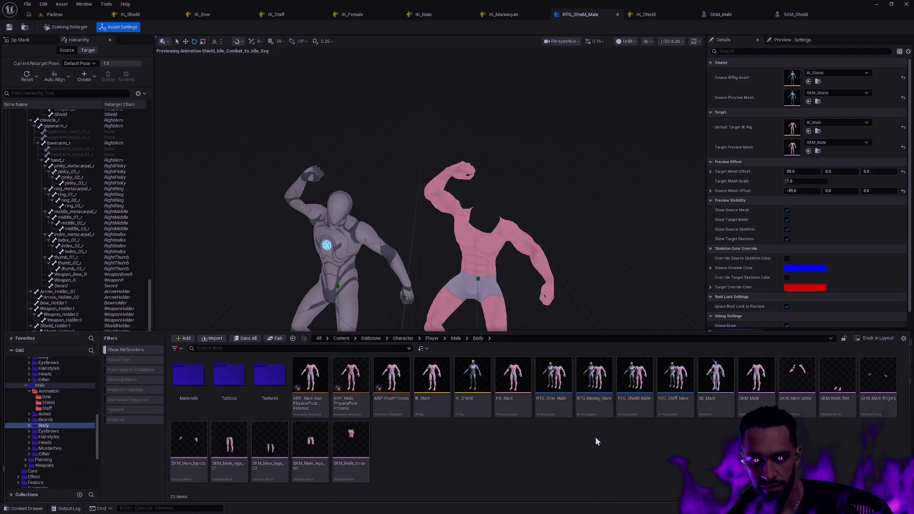
left_click(56, 392)
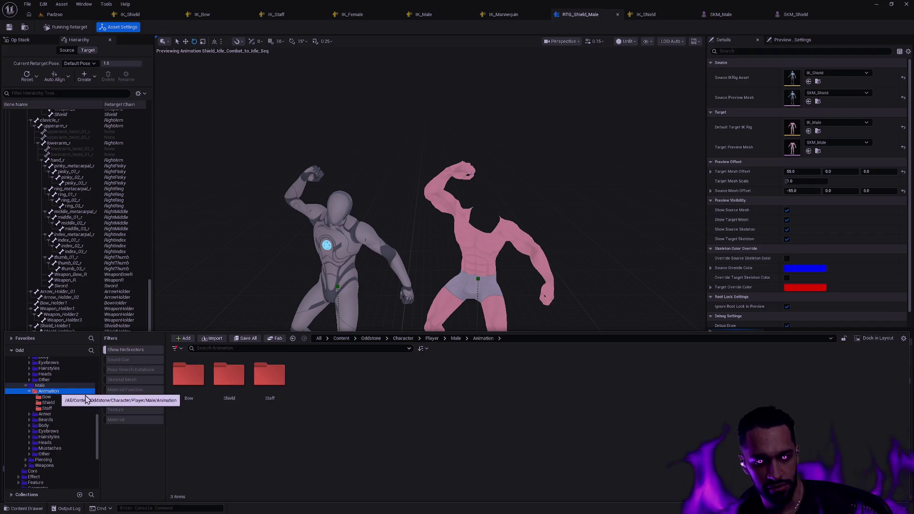
left_click(62, 398)
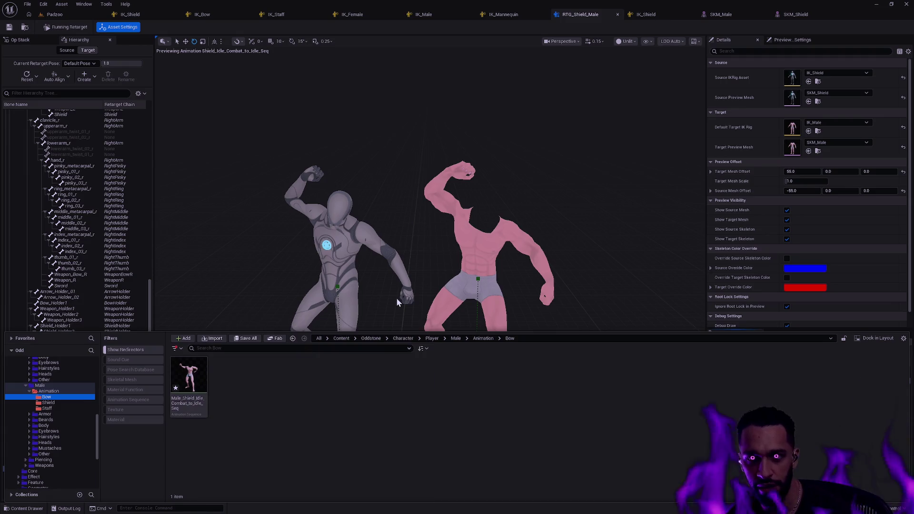
left_click(734, 17)
mouse_move(498, 214)
left_mouse_down()
mouse_move(498, 233)
mouse_move(476, 234)
mouse_move(534, 193)
left_mouse_up()
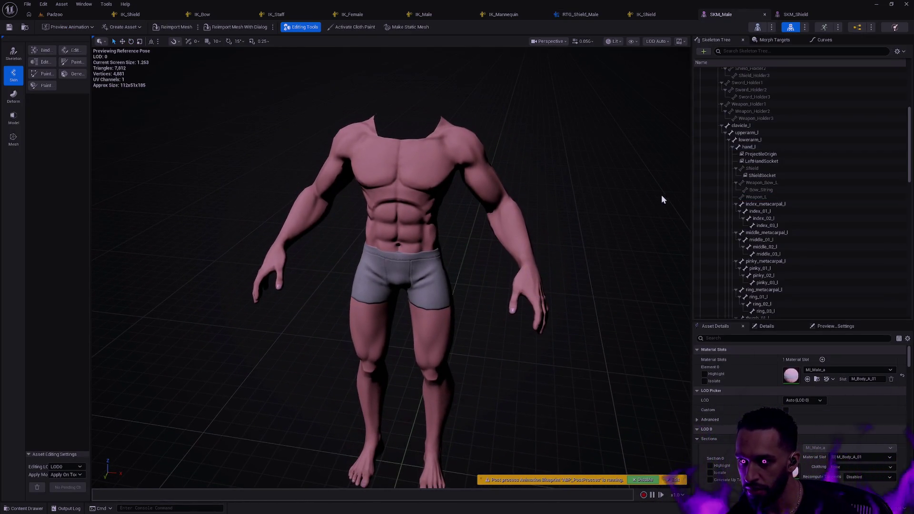
Attach SM_Shield_Shield as a preview asset on the Shield bone.
right_click(758, 170)
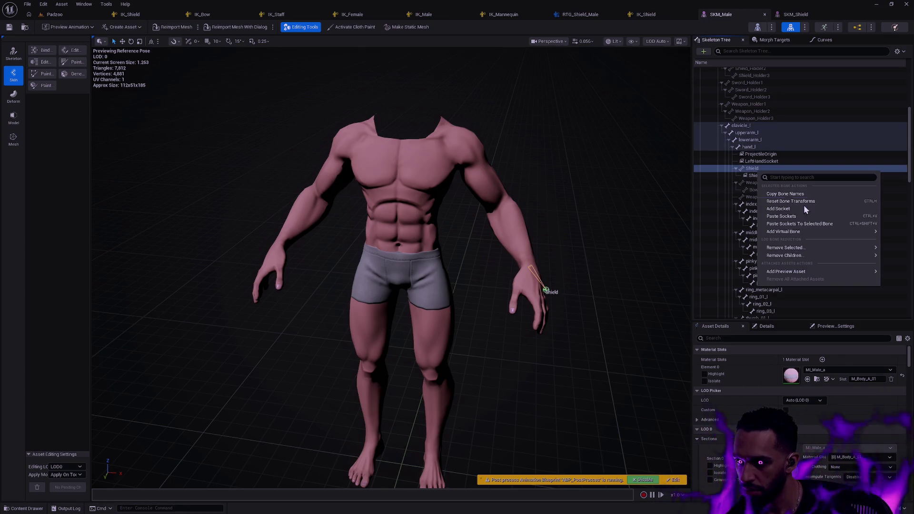
mouse_move(795, 273)
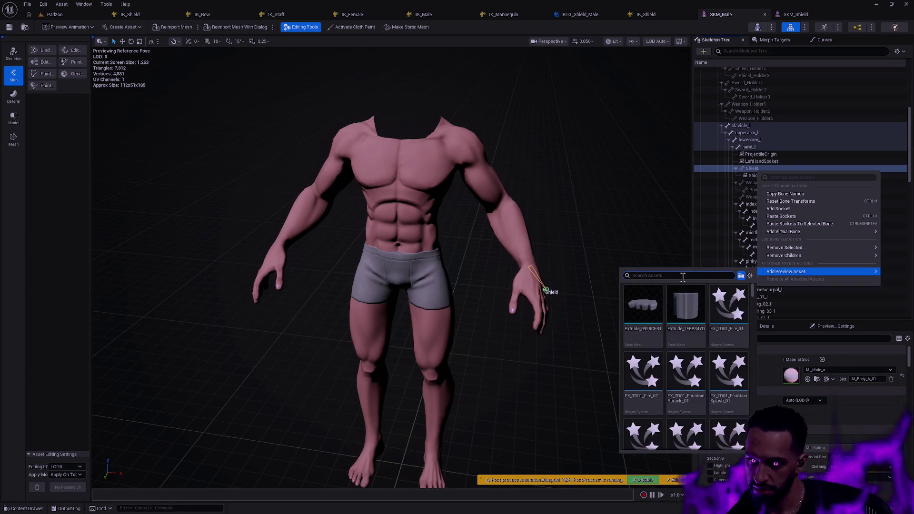
type("shield")
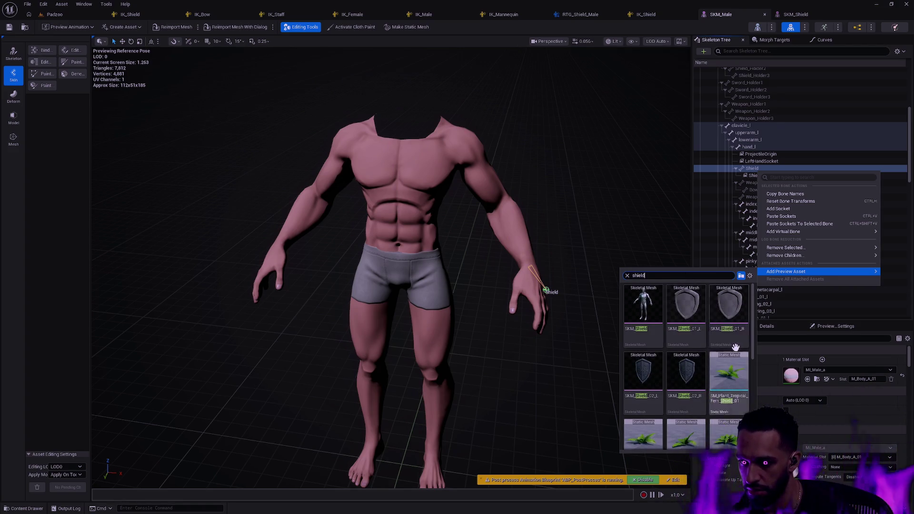
scroll(732, 344, "down", 1)
scroll(732, 344, "down", 3)
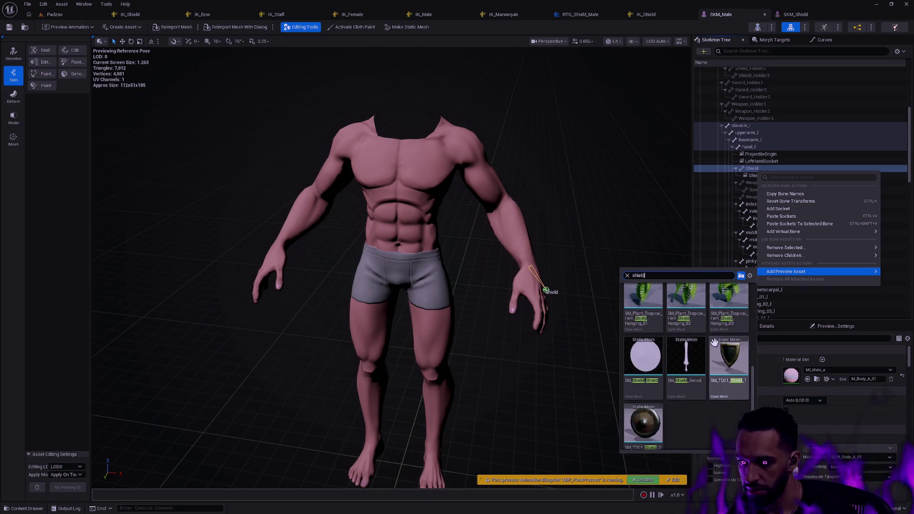
left_click(650, 357)
mouse_move(589, 328)
left_mouse_down()
mouse_move(547, 336)
mouse_move(547, 281)
mouse_move(514, 355)
mouse_move(523, 353)
mouse_move(491, 350)
mouse_move(486, 364)
mouse_move(469, 357)
mouse_move(526, 361)
mouse_move(529, 349)
mouse_move(509, 350)
left_mouse_up()
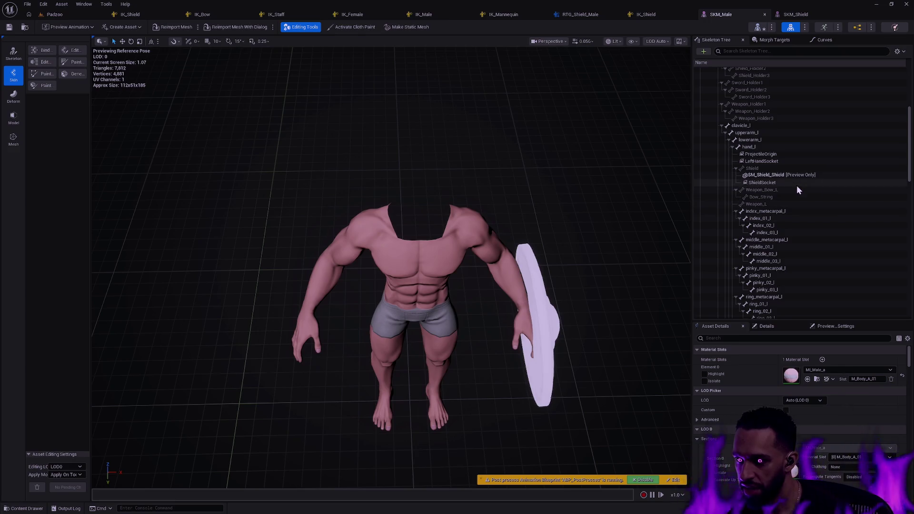
left_click_drag(908, 157, 906, 219)
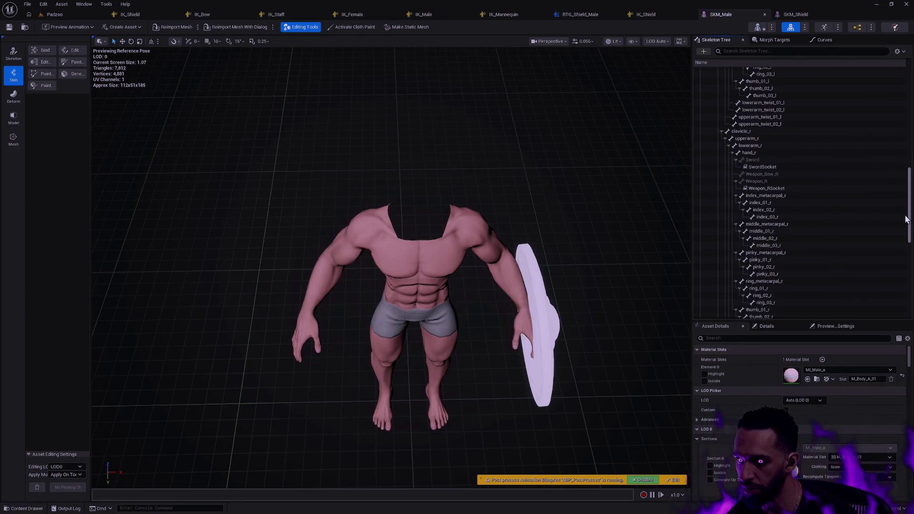
Attach SM_Shield_Sword as a preview asset on the Sword bone.
right_click(764, 160)
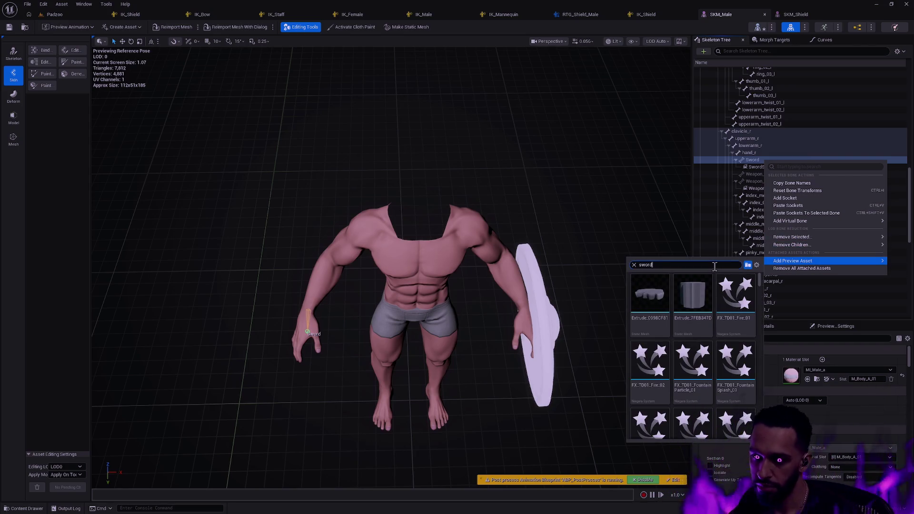
scroll(736, 319, "down", 3)
left_click(735, 362)
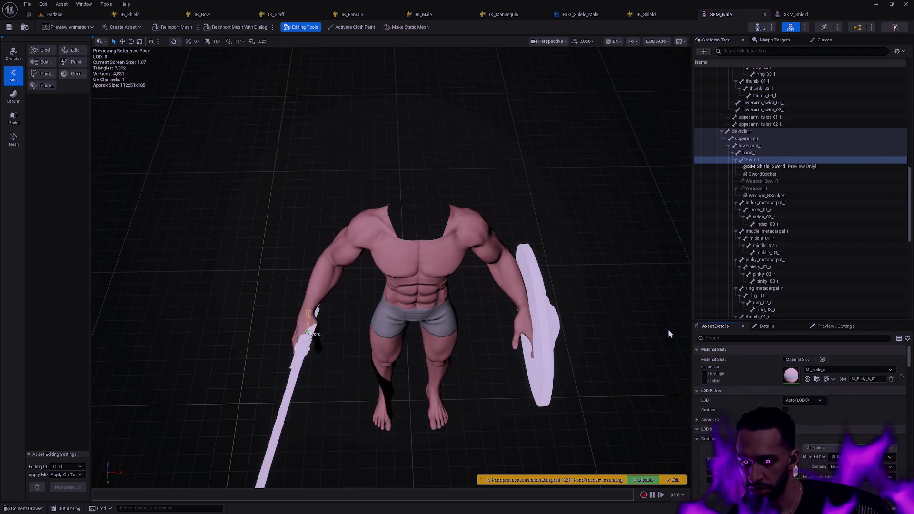
mouse_move(390, 262)
left_mouse_down()
mouse_move(338, 276)
mouse_move(300, 238)
mouse_move(260, 224)
mouse_move(229, 160)
left_mouse_up()
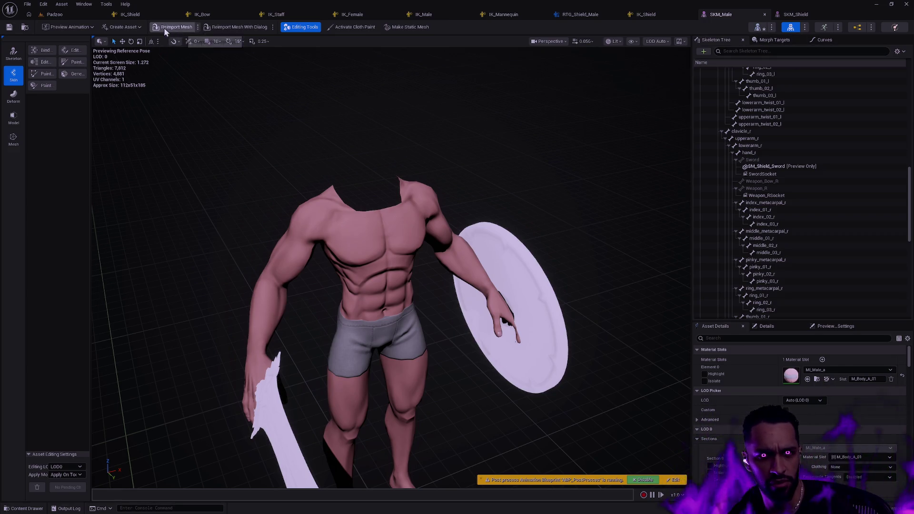
left_click(69, 27)
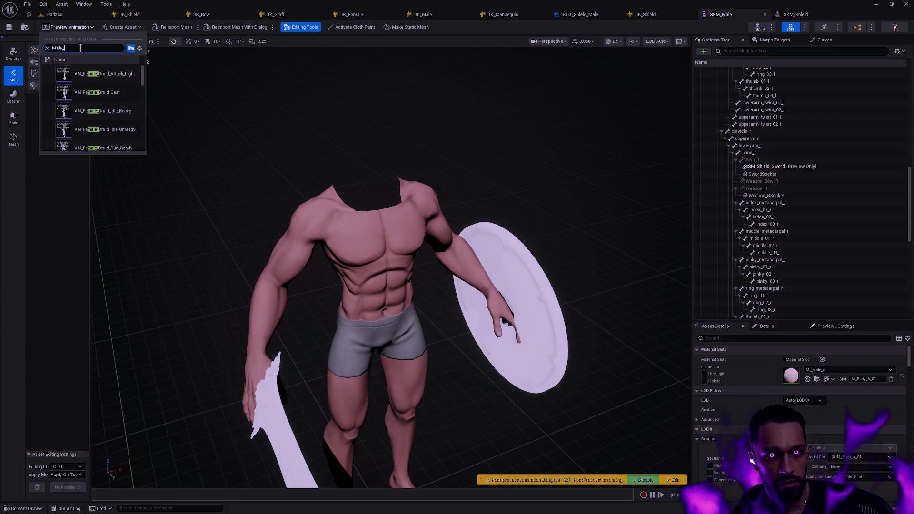
type("Male_Shi")
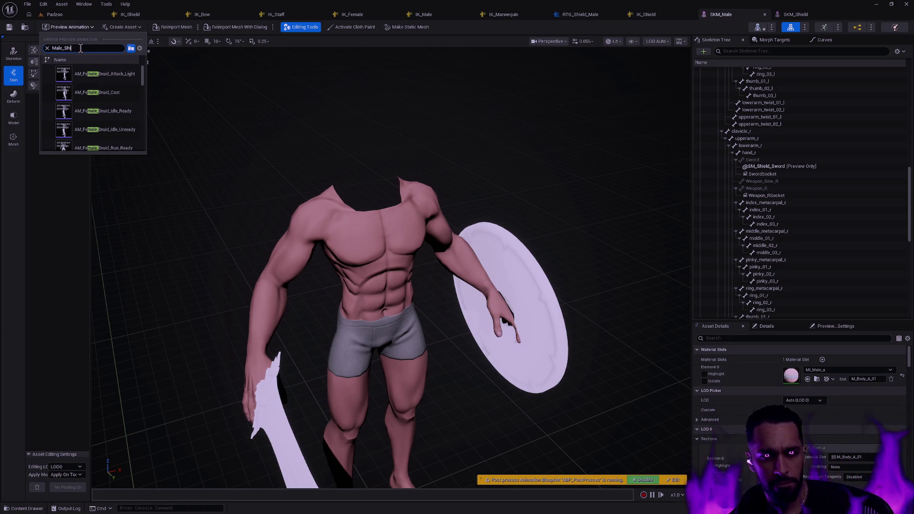
Preview Male_Shield_Idle_Combat_to_Idle_Seq on SKM_Male, scrubbing frames and orbiting to inspect the weapons.
type("eld")
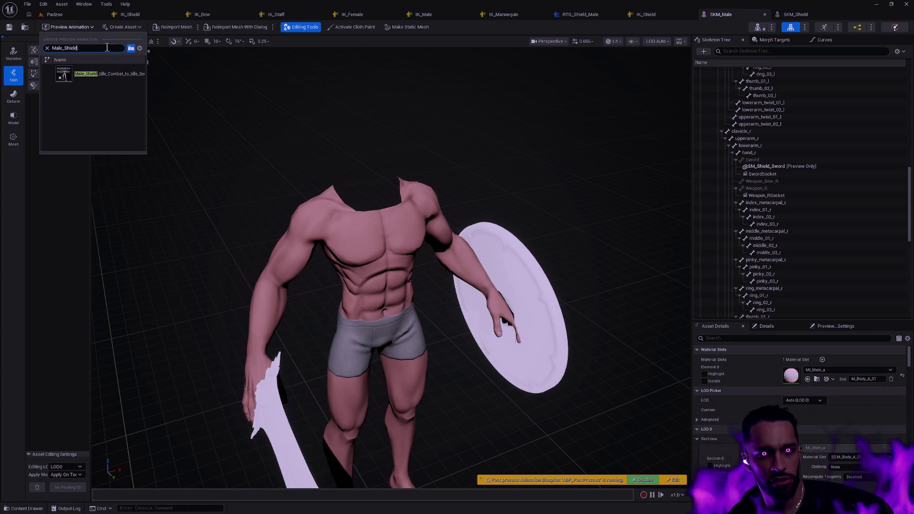
left_click(115, 74)
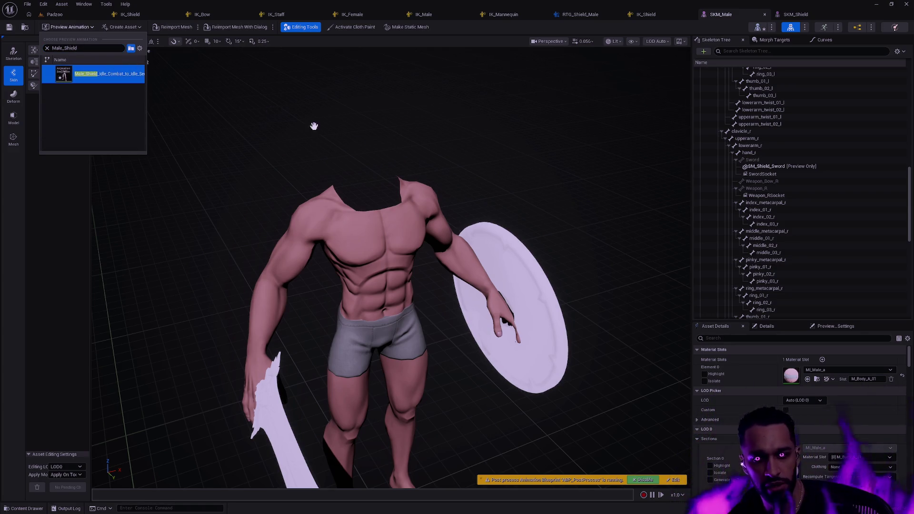
left_click(317, 160)
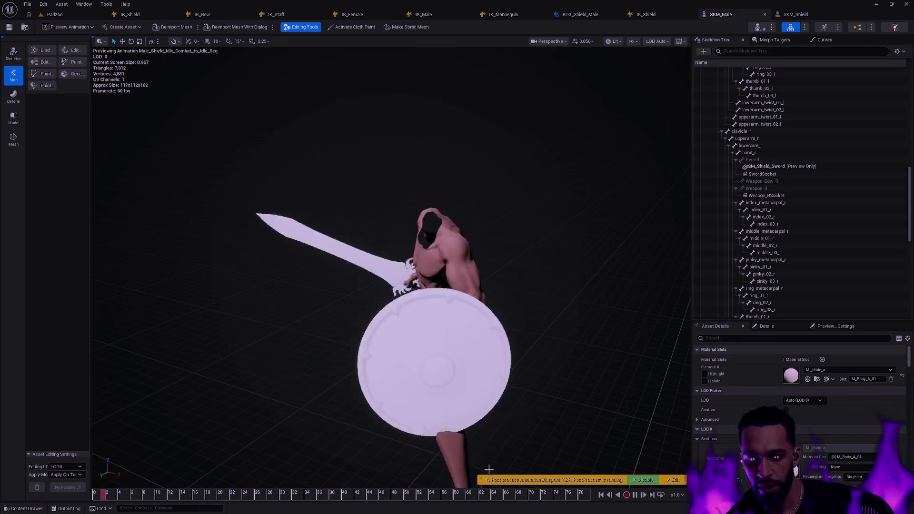
left_click(635, 495)
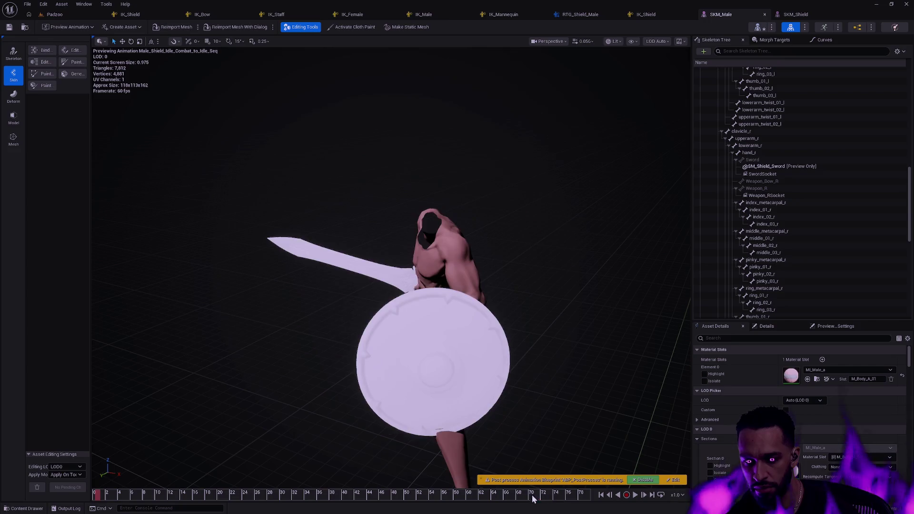
left_click_drag(536, 497, 589, 495)
mouse_move(390, 238)
left_mouse_down()
mouse_move(361, 323)
mouse_move(352, 334)
mouse_move(324, 314)
mouse_move(319, 324)
mouse_move(388, 244)
left_mouse_up()
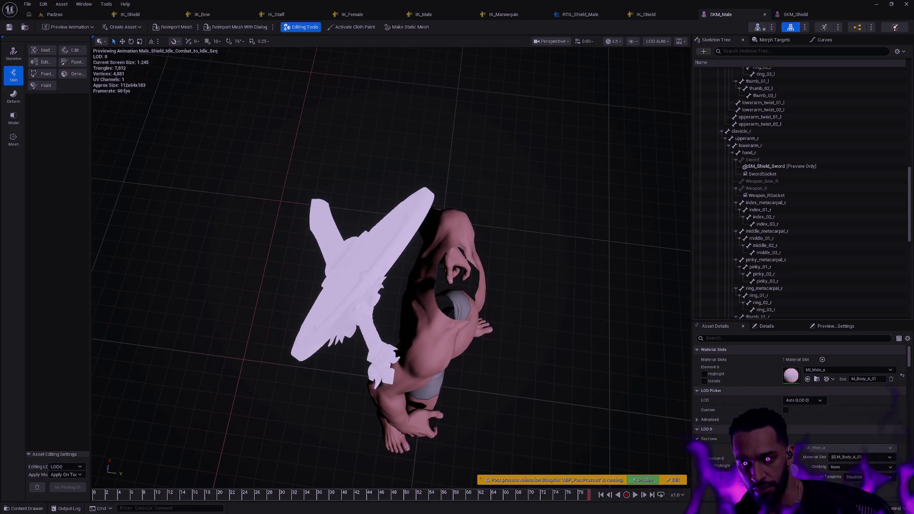
mouse_move(387, 244)
left_mouse_down()
mouse_move(394, 234)
mouse_move(397, 263)
mouse_move(420, 265)
mouse_move(562, 456)
left_mouse_up()
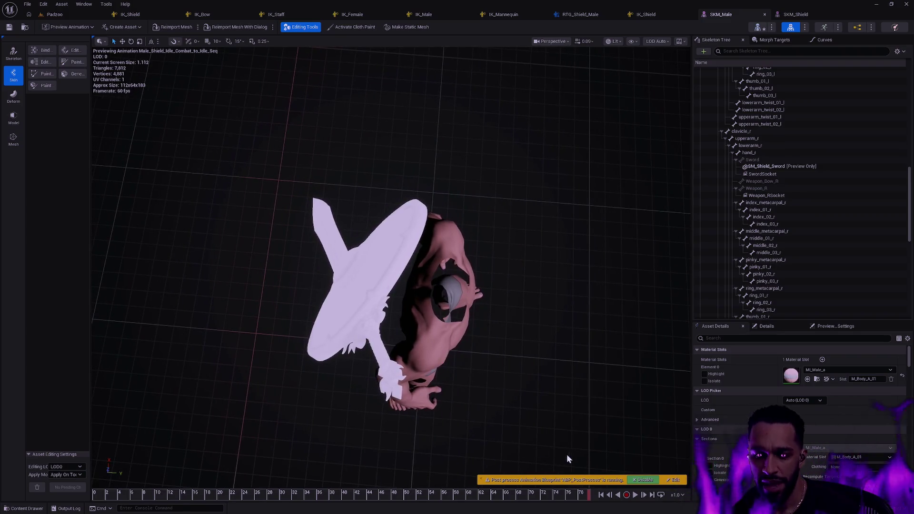
mouse_move(585, 497)
left_mouse_down()
mouse_move(518, 492)
mouse_move(625, 491)
left_mouse_up()
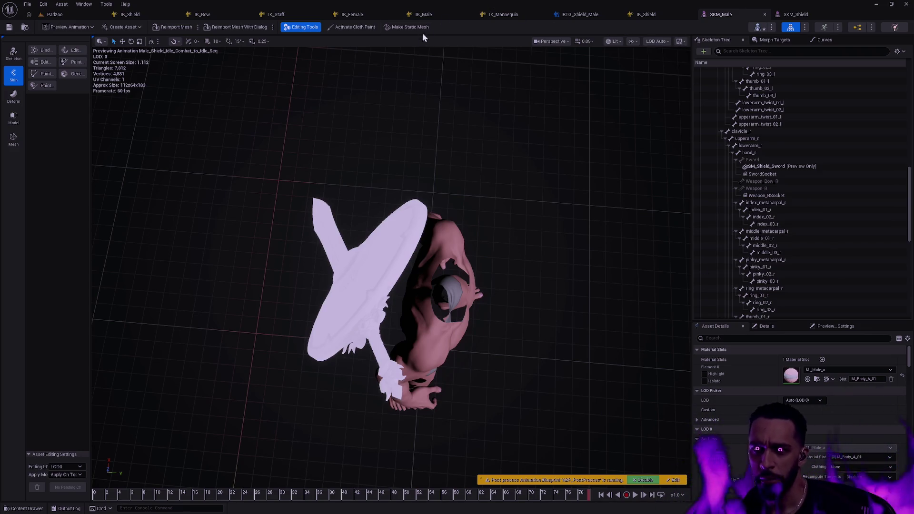
left_click(583, 14)
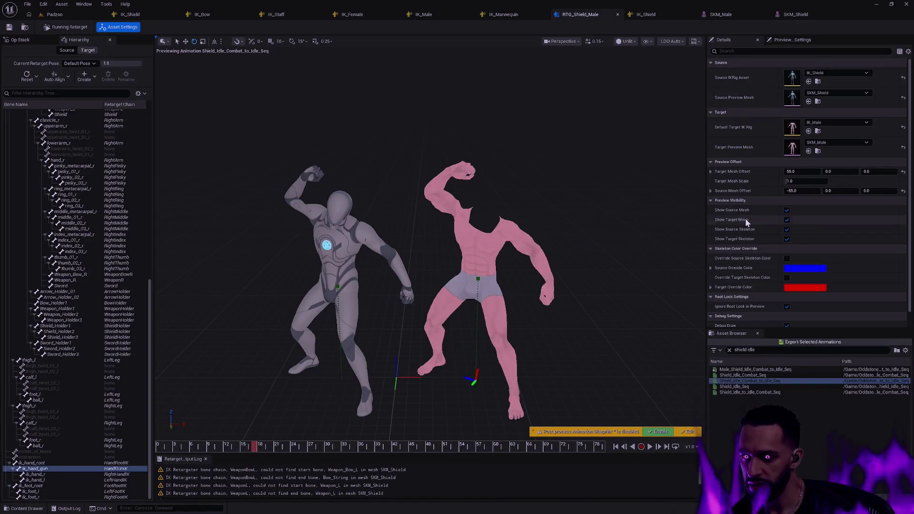
In the Op Stack's FK Chains, set the Shield chain's Translation Mode to Orient and Scale.
left_click(20, 39)
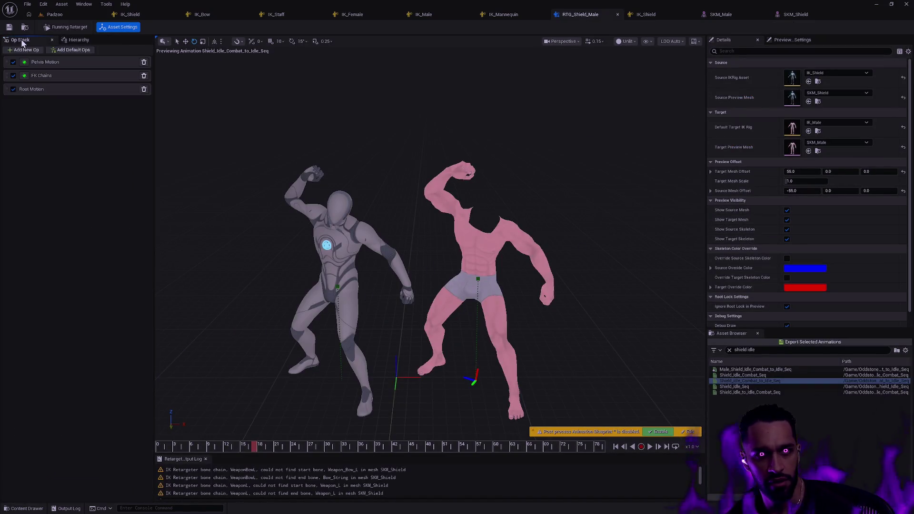
left_click(58, 76)
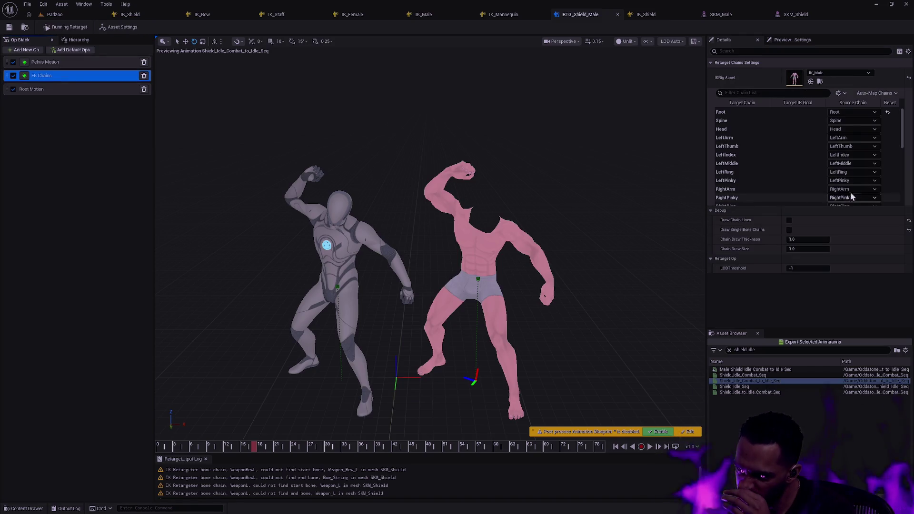
left_click_drag(901, 128, 901, 185)
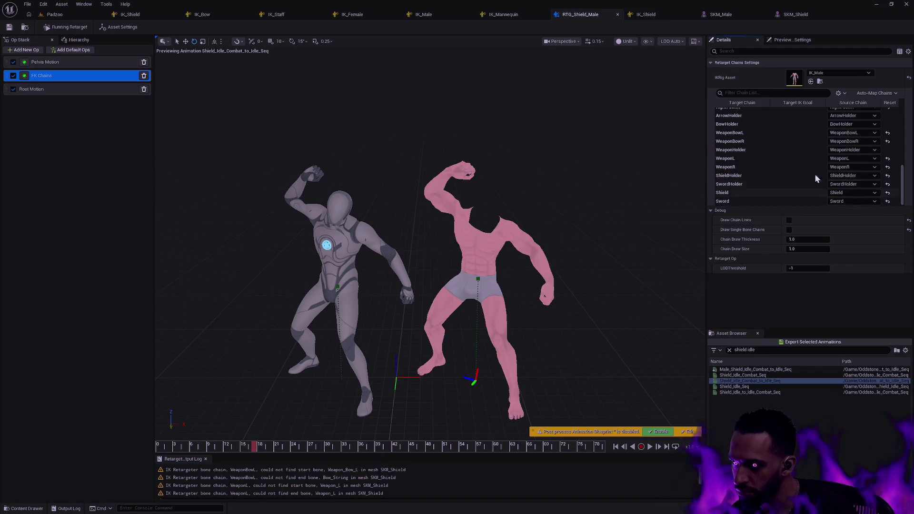
left_click(762, 192)
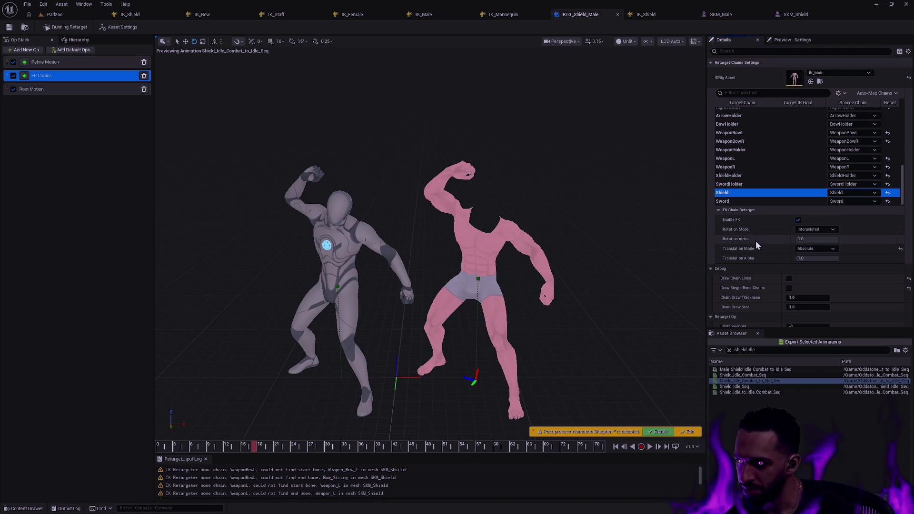
left_click(815, 249)
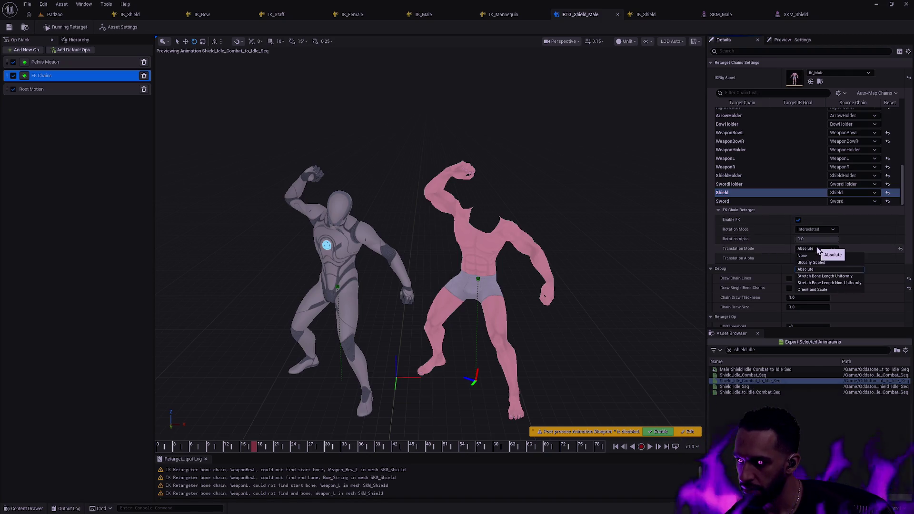
left_click(845, 247)
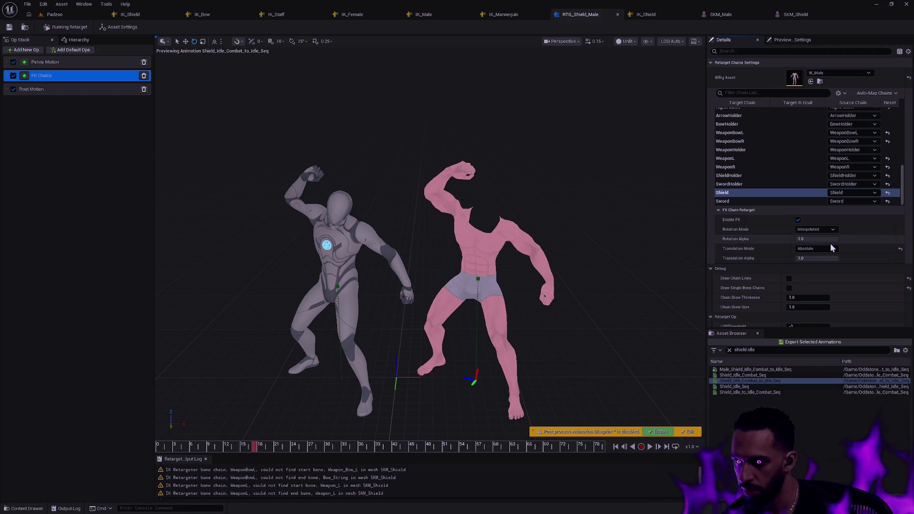
left_click(831, 245)
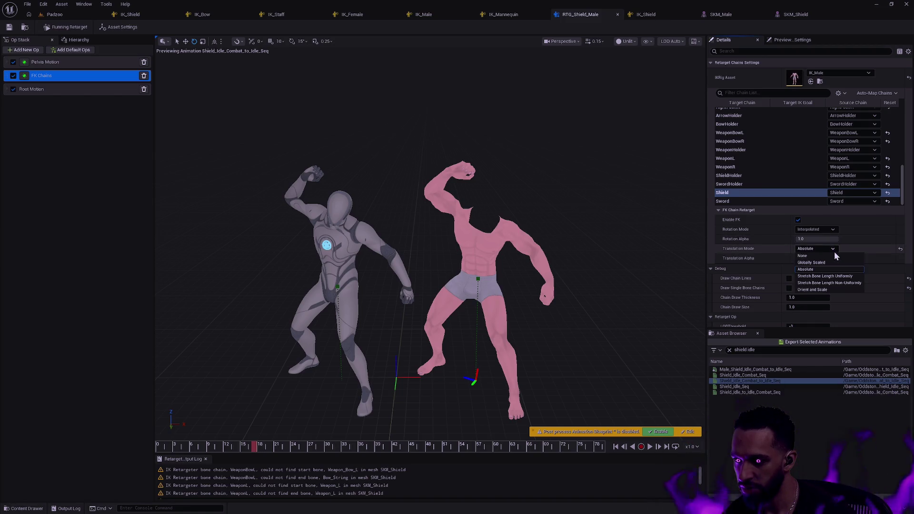
left_click(829, 291)
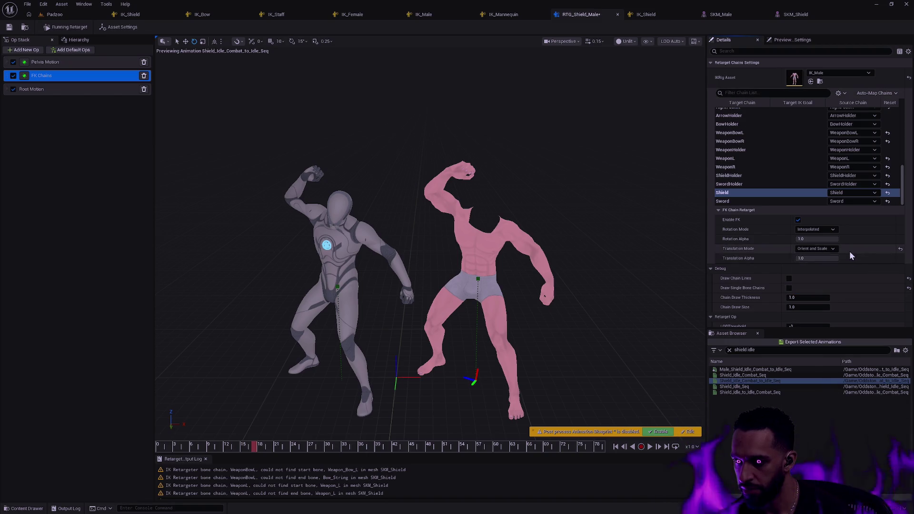
Set the Sword chain's Translation Mode to Orient and Scale too.
left_click(771, 200)
left_click(816, 248)
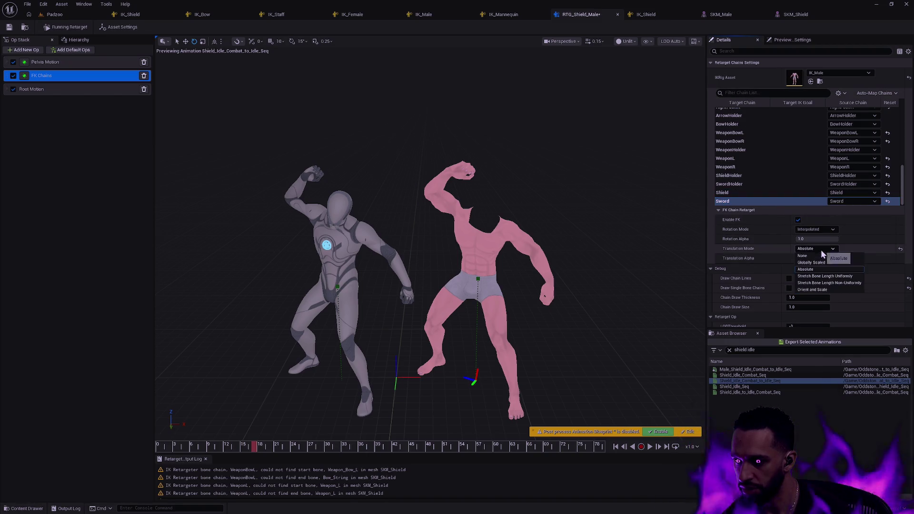
left_click(825, 291)
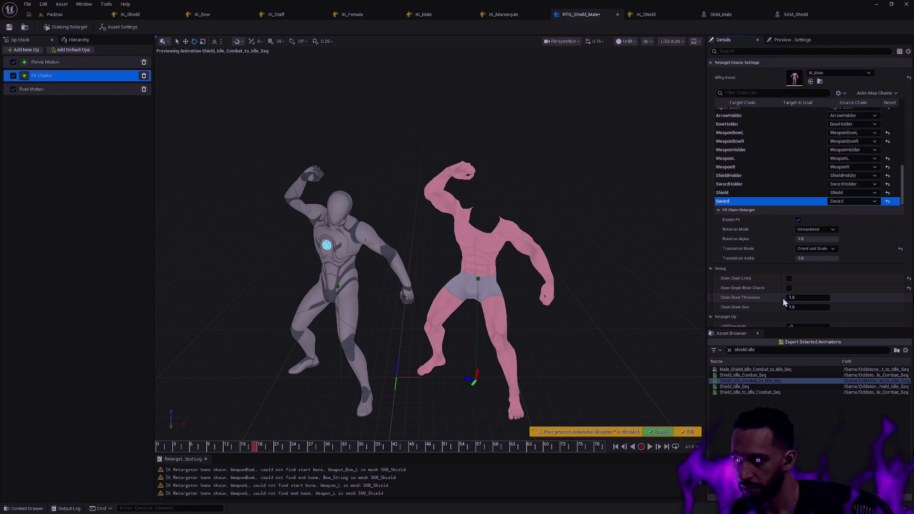
Re-export the shield idle animation with prefix 'Male' into the Male Bow folder.
left_click(812, 343)
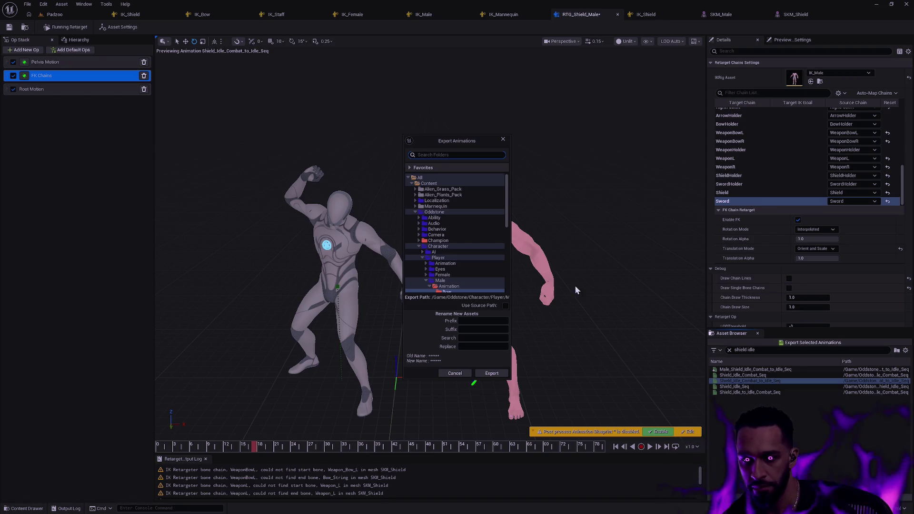
scroll(460, 254, "down", 2)
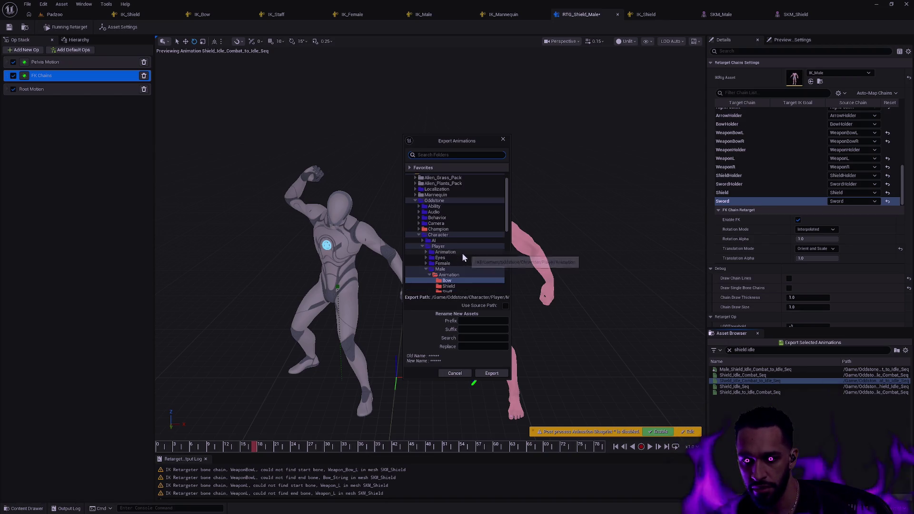
left_click(484, 321)
type("Male_")
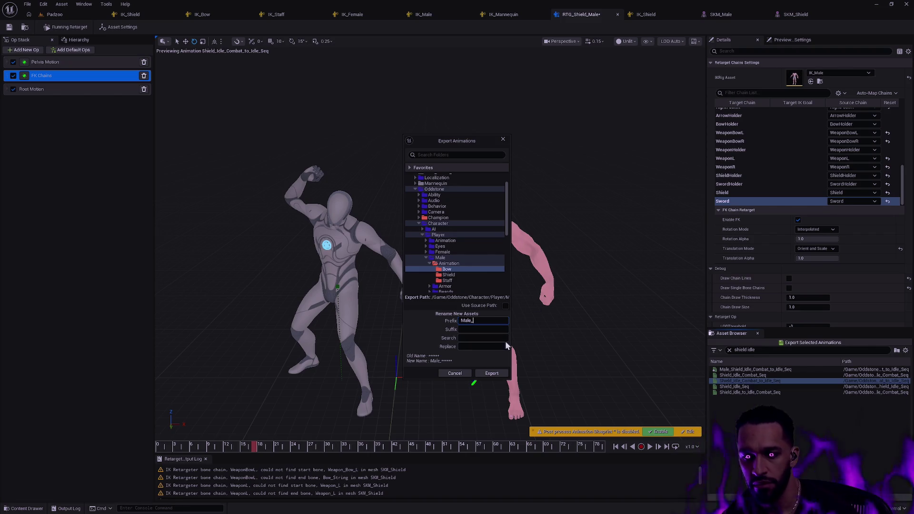
left_click(495, 373)
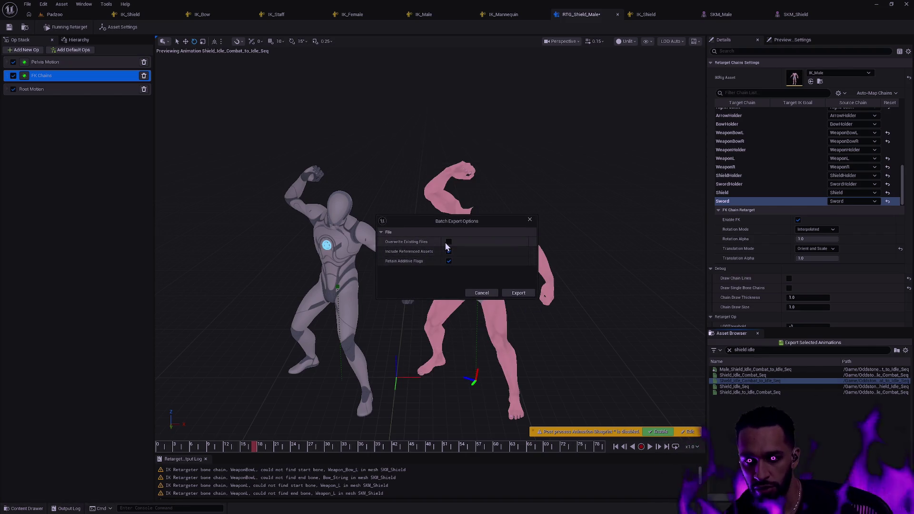
left_click(521, 294)
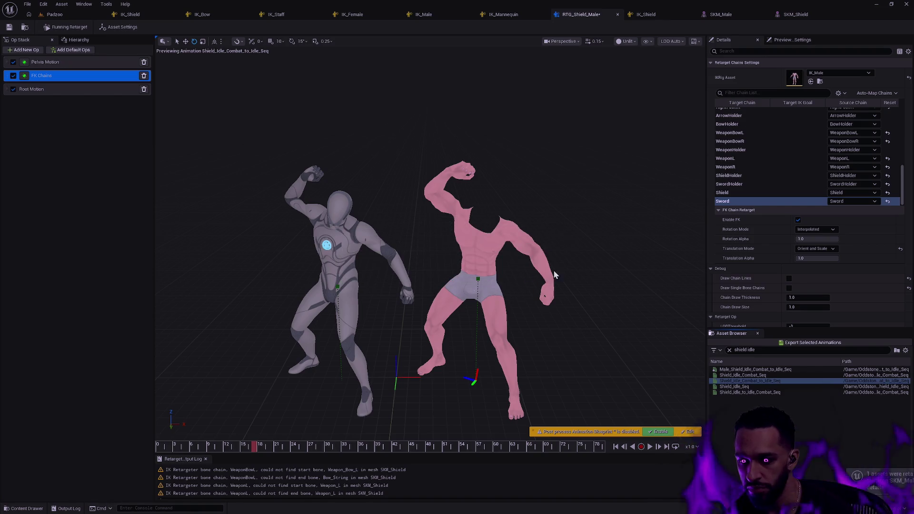
left_click(624, 169)
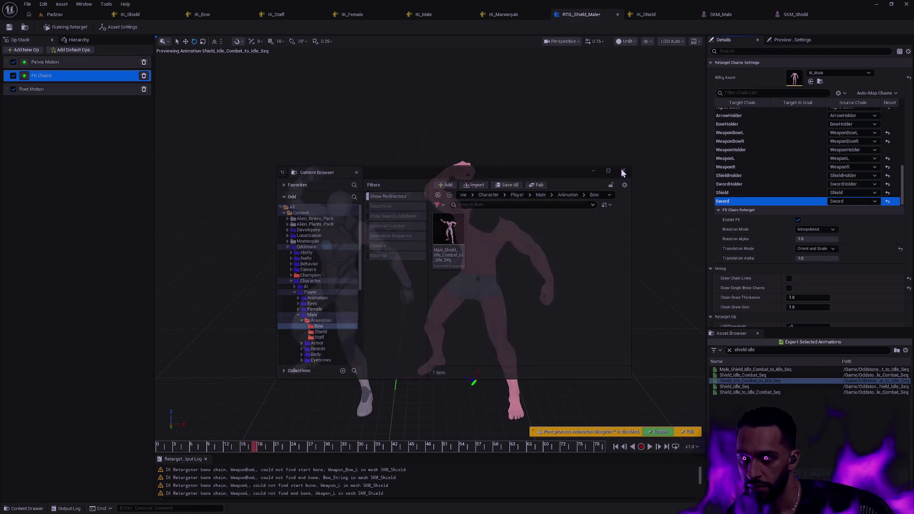
Set SKM_Male's preview animation to the re-exported Male_Shield_Idle_Combat_to_Idle_Seq.
left_click(728, 14)
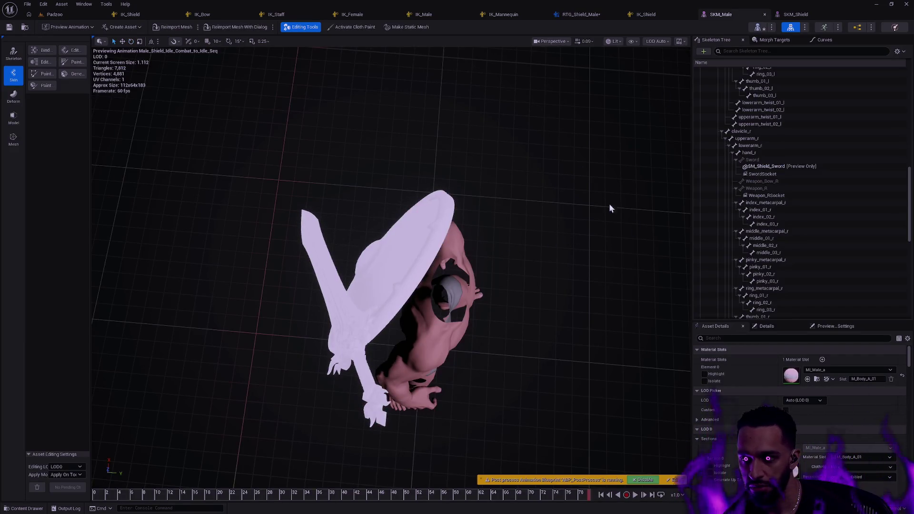
left_click(76, 27)
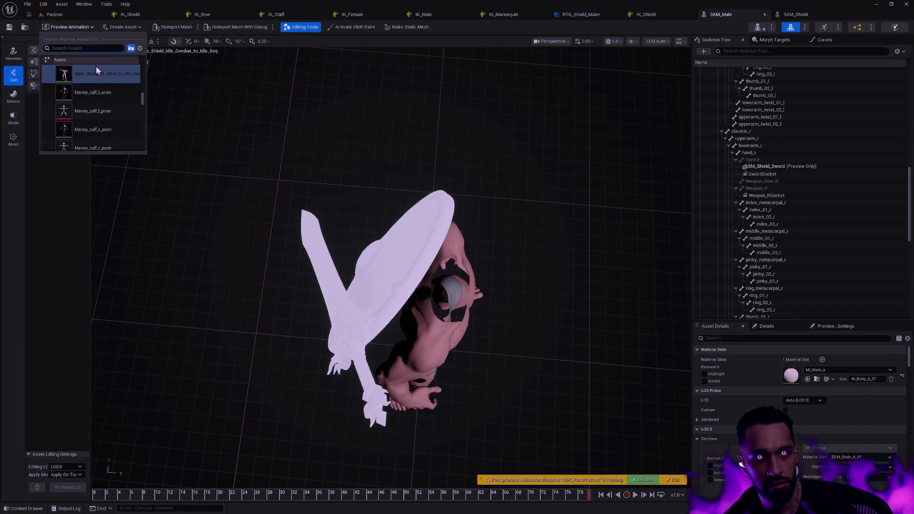
left_click(90, 92)
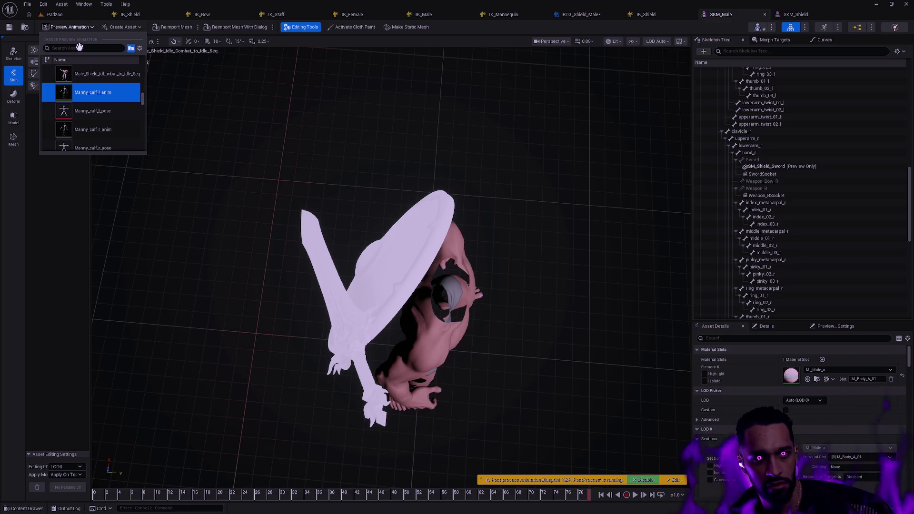
left_click(91, 92)
left_click(90, 27)
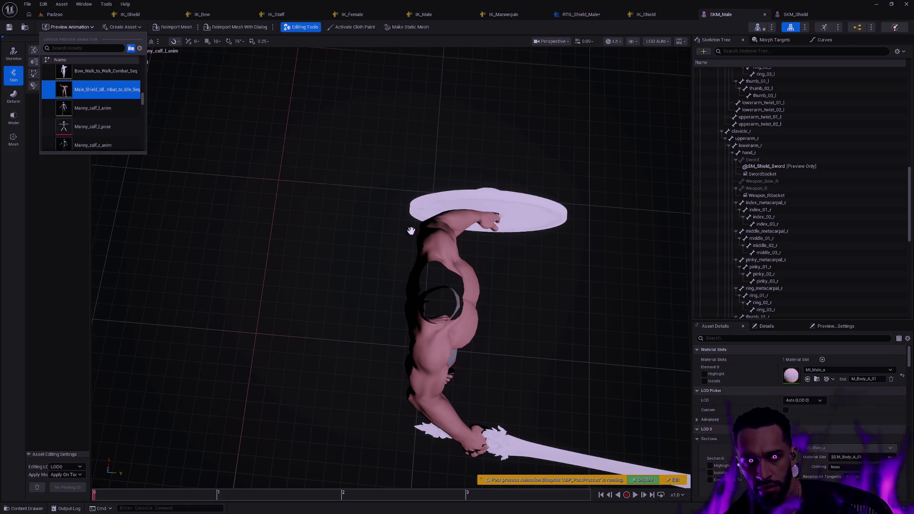
left_click(114, 95)
Scrub and orbit to inspect the pose, then return to RTG_Shield_Male.
left_click_drag(531, 391, 509, 350)
left_click_drag(163, 498, 588, 496)
left_click_drag(524, 439, 487, 336)
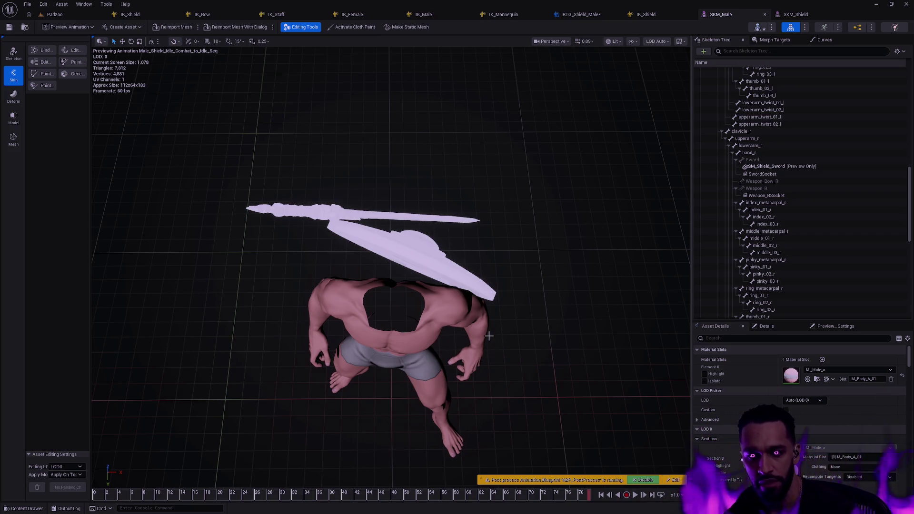
mouse_move(491, 358)
left_mouse_down()
mouse_move(333, 362)
mouse_move(324, 357)
mouse_move(315, 300)
mouse_move(295, 362)
mouse_move(482, 361)
left_mouse_up()
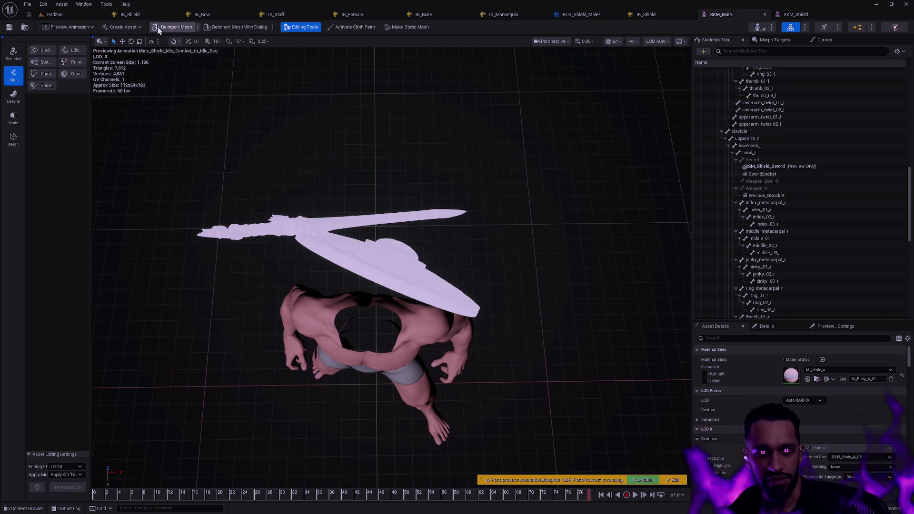
left_click(593, 17)
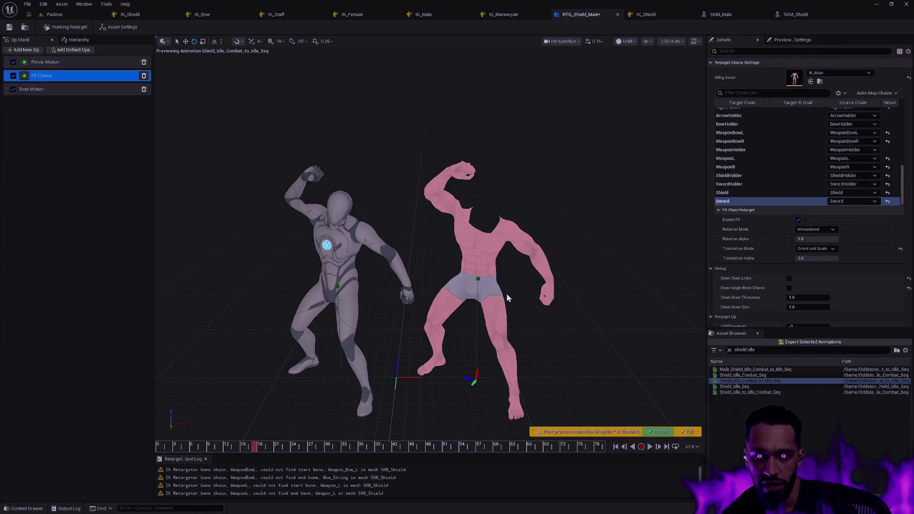
Step the preview back and inspect the RightHandIK, RightIndex and RightMiddle chain settings.
mouse_move(254, 445)
left_mouse_down()
mouse_move(205, 439)
mouse_move(358, 443)
left_mouse_up()
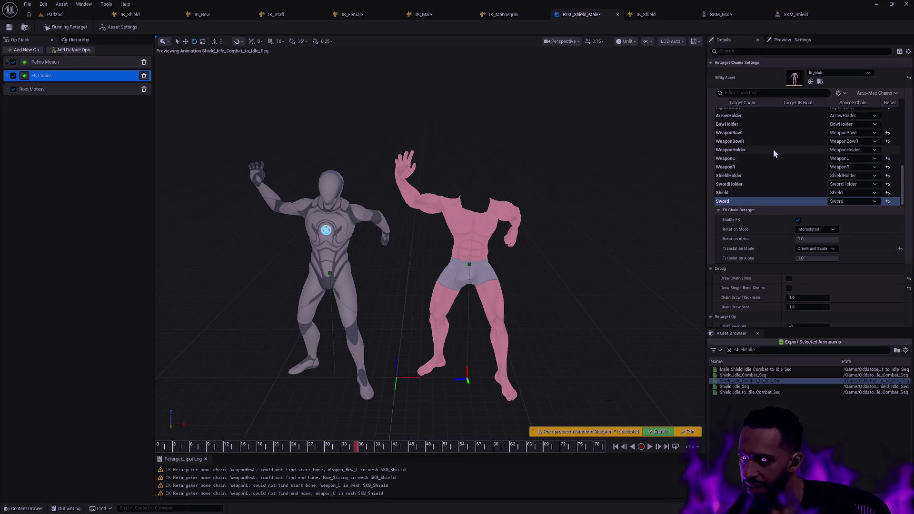
scroll(773, 166, "up", 3)
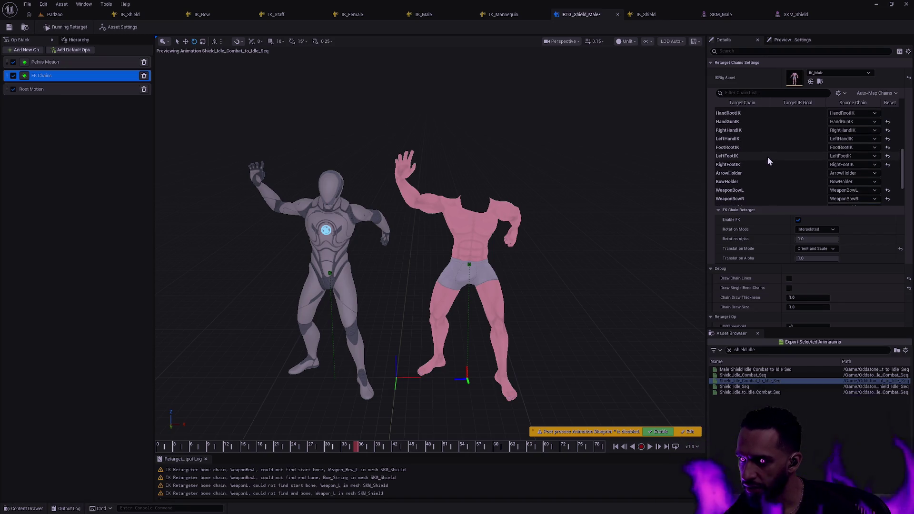
left_click(762, 130)
scroll(776, 148, "up", 2)
left_click(762, 126)
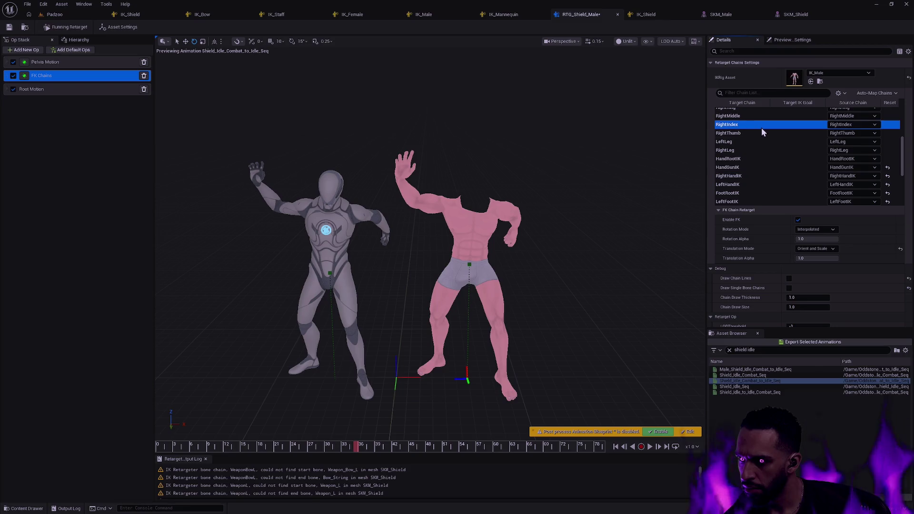
left_click(763, 118)
scroll(771, 138, "up", 2)
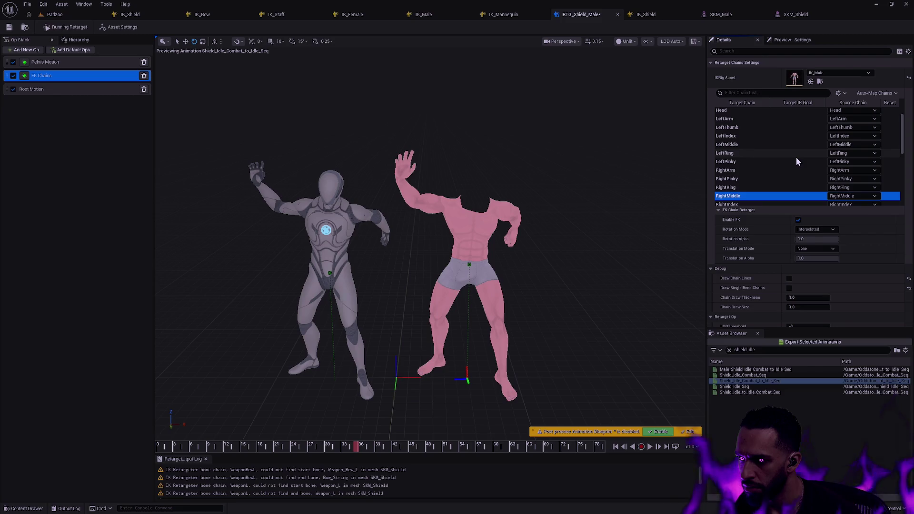
left_click(828, 230)
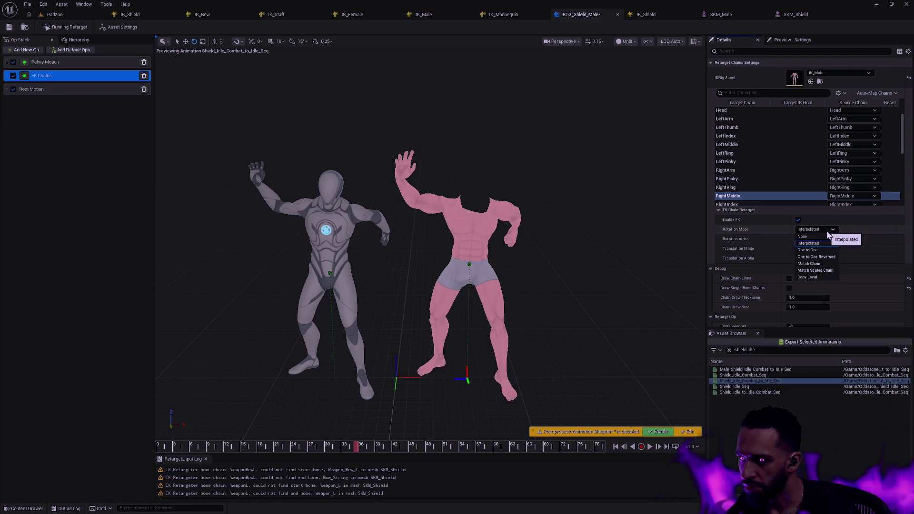
left_click(832, 230)
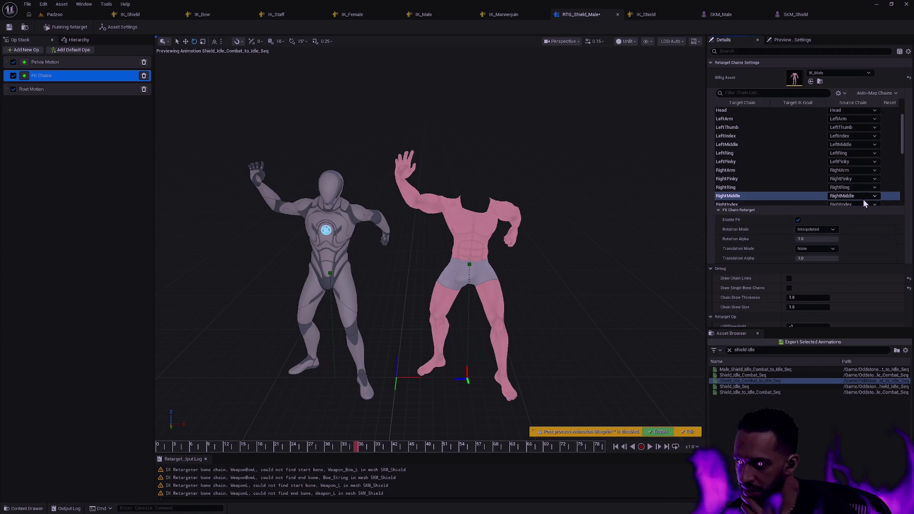
left_click_drag(902, 135, 904, 209)
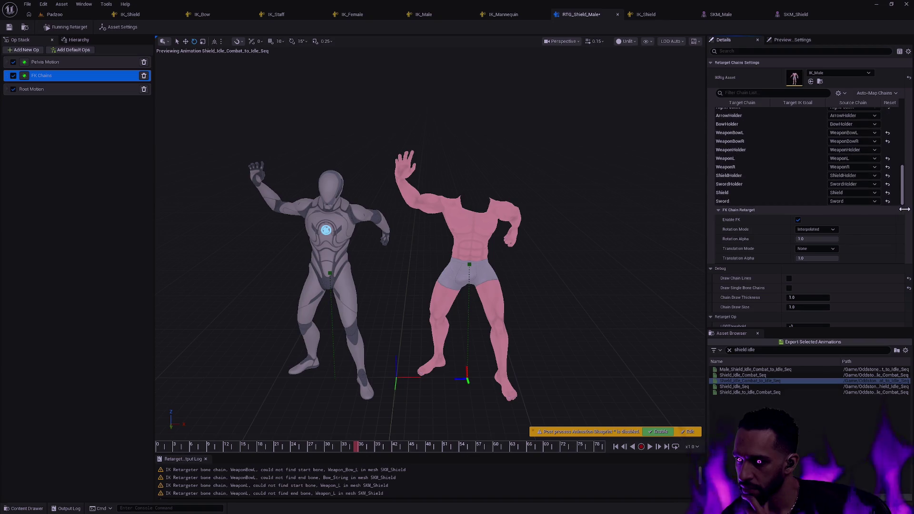
Set the Shield and Sword chains' Translation Mode back to Absolute.
left_click(785, 193)
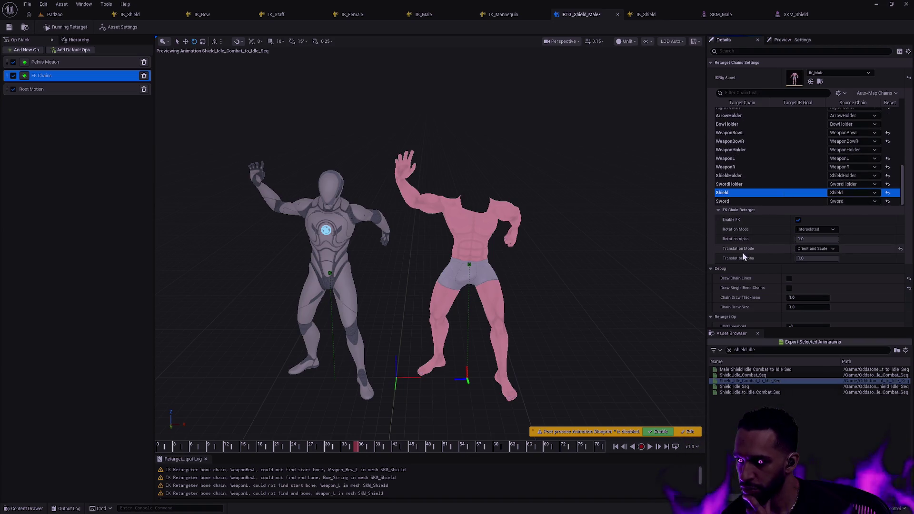
left_click(822, 249)
left_click(812, 289)
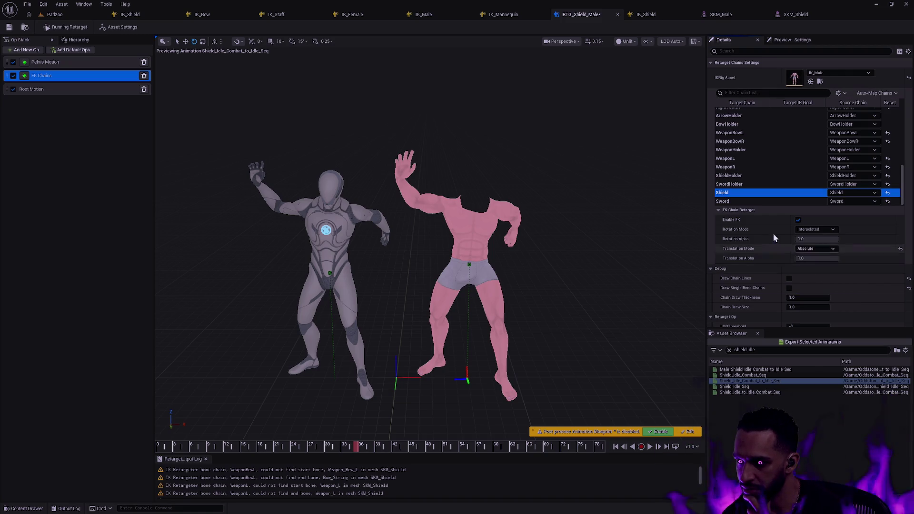
left_click(745, 201)
left_click(816, 248)
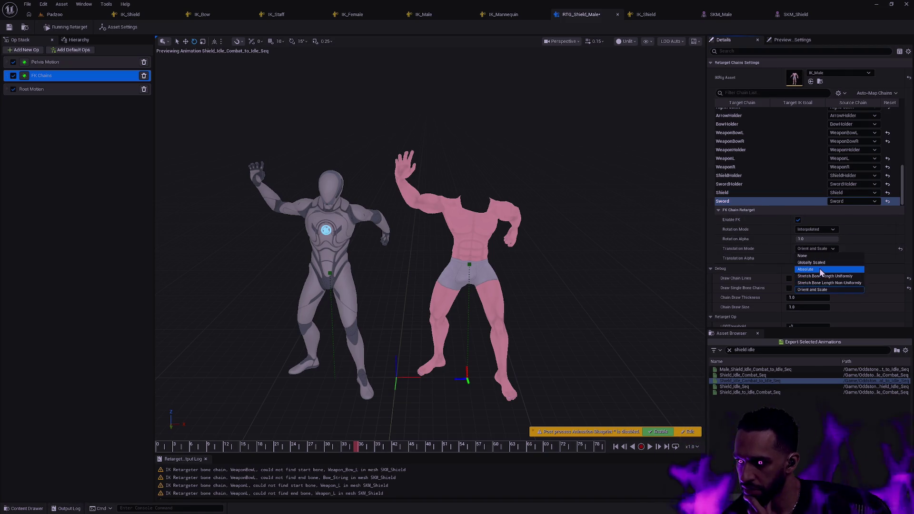
left_click(814, 270)
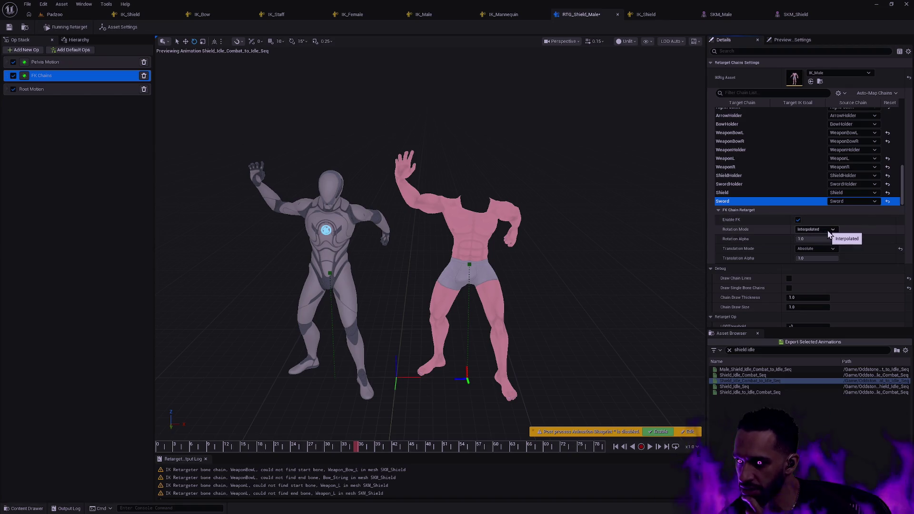
Set the Sword and Shield chains' Rotation Mode to One to One.
left_click(829, 233)
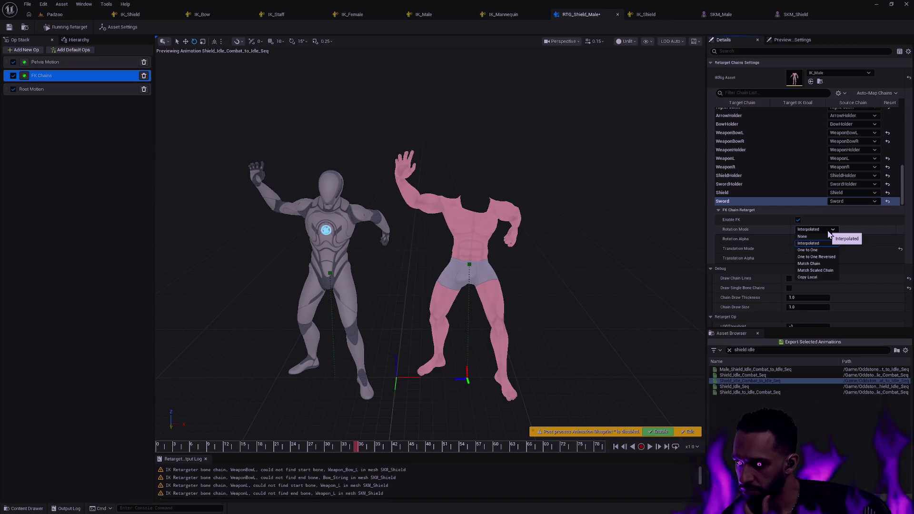
left_click(812, 250)
left_click(742, 193)
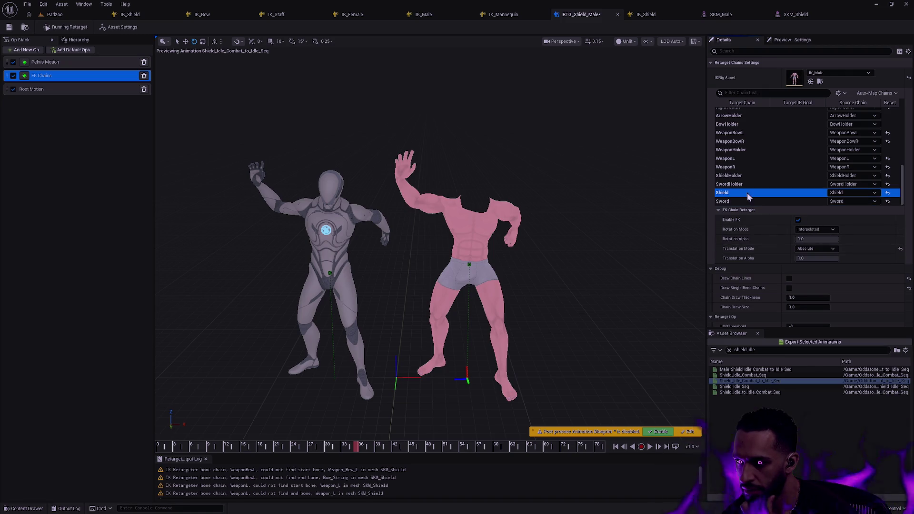
left_click(817, 230)
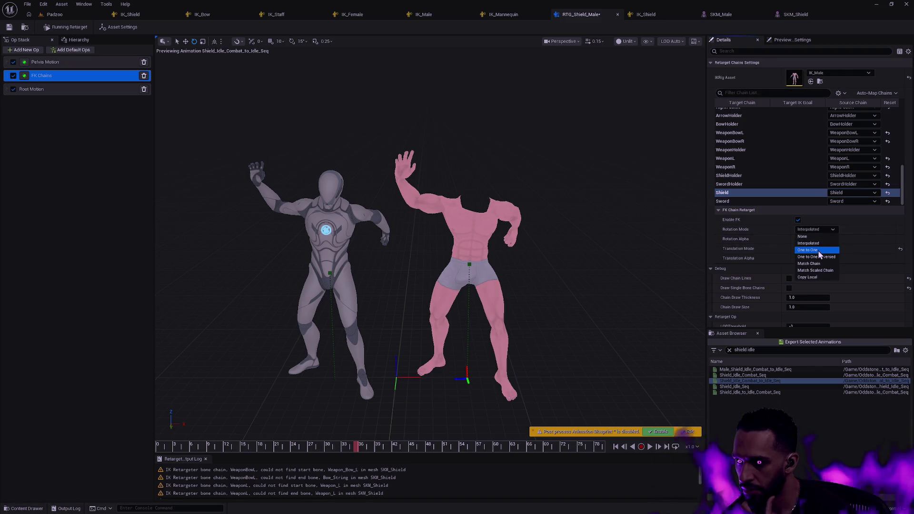
left_click(819, 251)
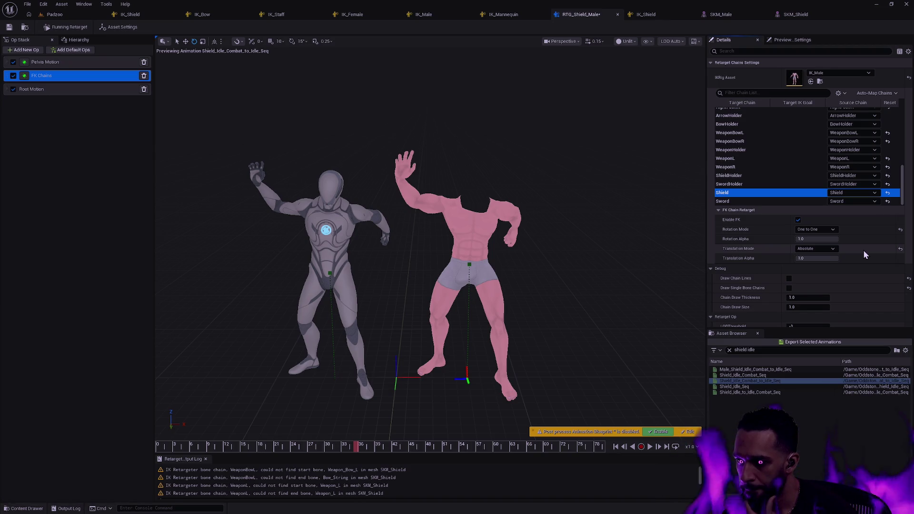
left_click(798, 343)
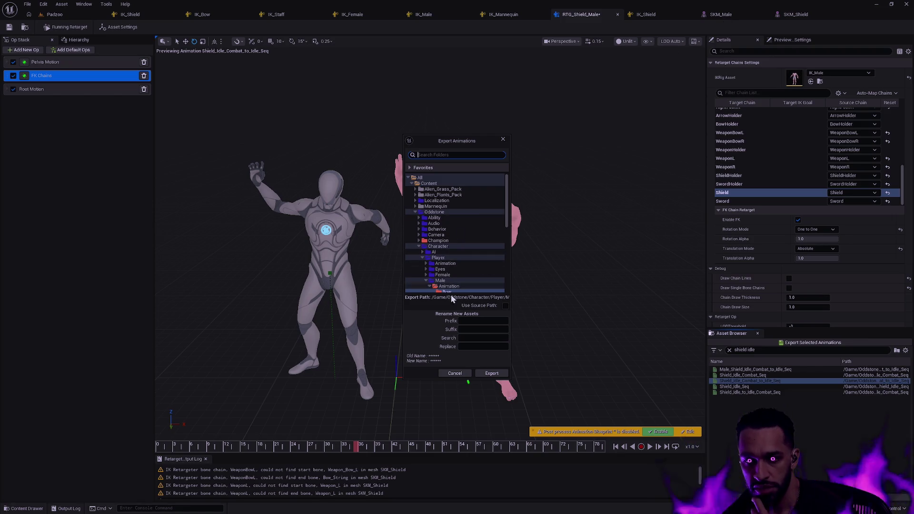
Export with the Male_ prefix and confirm the Batch Export Options.
left_click(470, 321)
type("Male_")
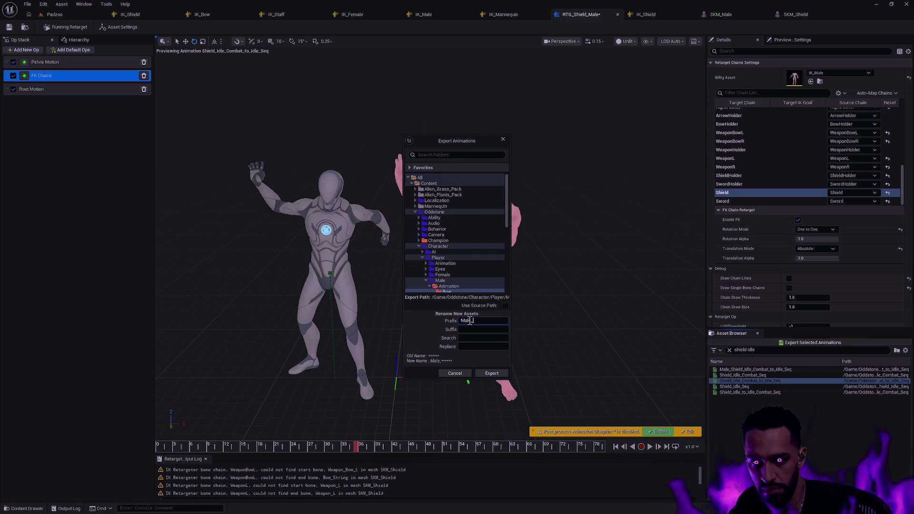
left_click(490, 374)
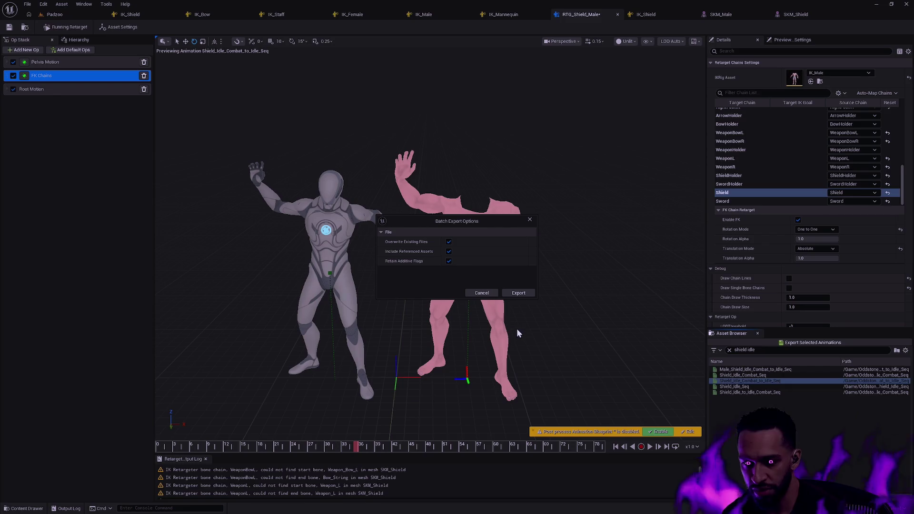
left_click(517, 293)
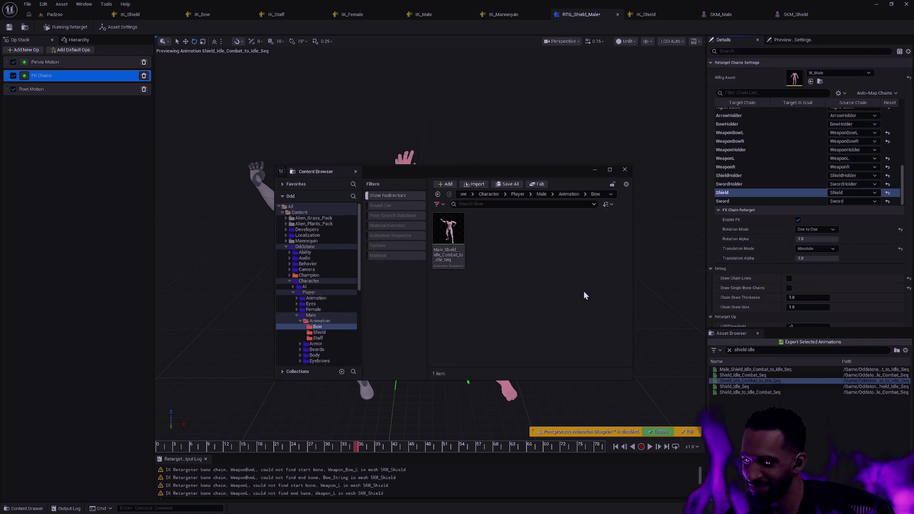
Set SKM_Male's preview animation to Male_Shield_Idle_Combat_to_Idle_Seq.
left_click(625, 170)
left_click(716, 14)
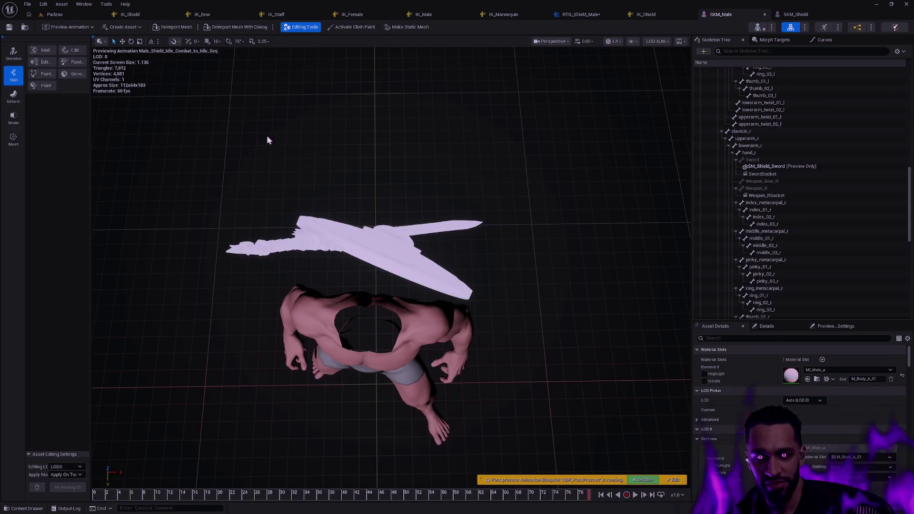
left_click(87, 28)
key("Down")
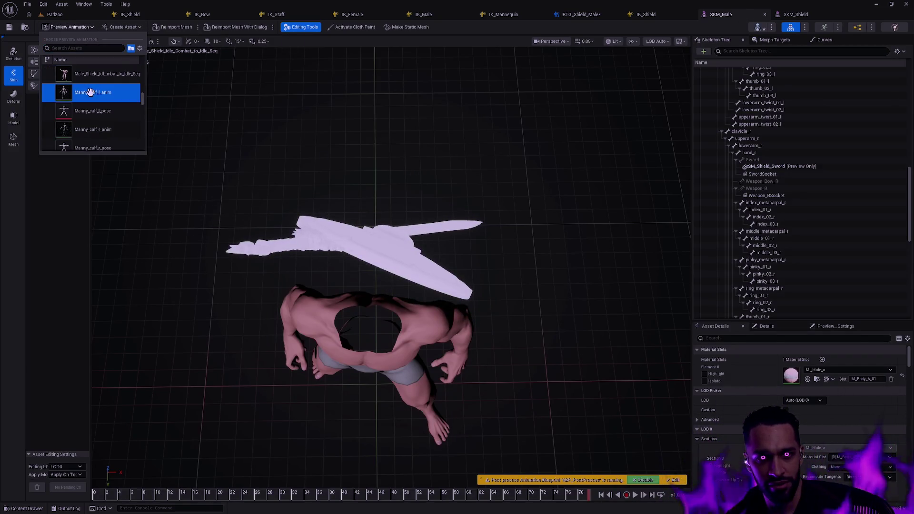
left_click(89, 96)
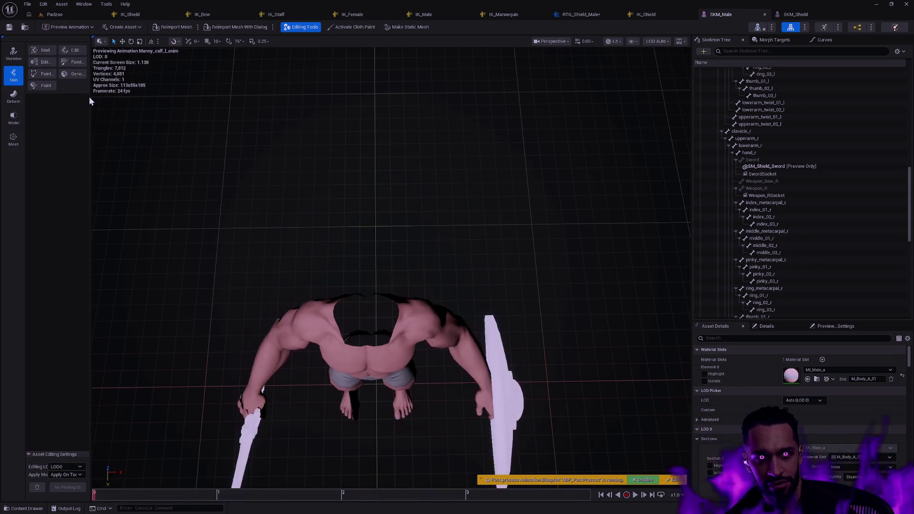
left_click(76, 27)
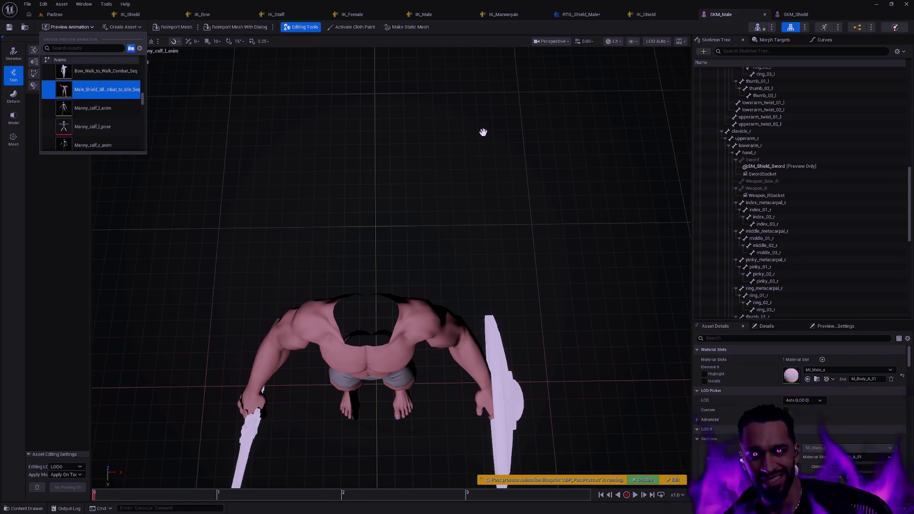
key("Return")
Orbit around the animating character to inspect it, then return to RTG_Shield_Male.
mouse_move(108, 189)
left_mouse_down()
mouse_move(181, 191)
mouse_move(181, 247)
mouse_move(276, 229)
mouse_move(653, 313)
mouse_move(232, 404)
left_mouse_up()
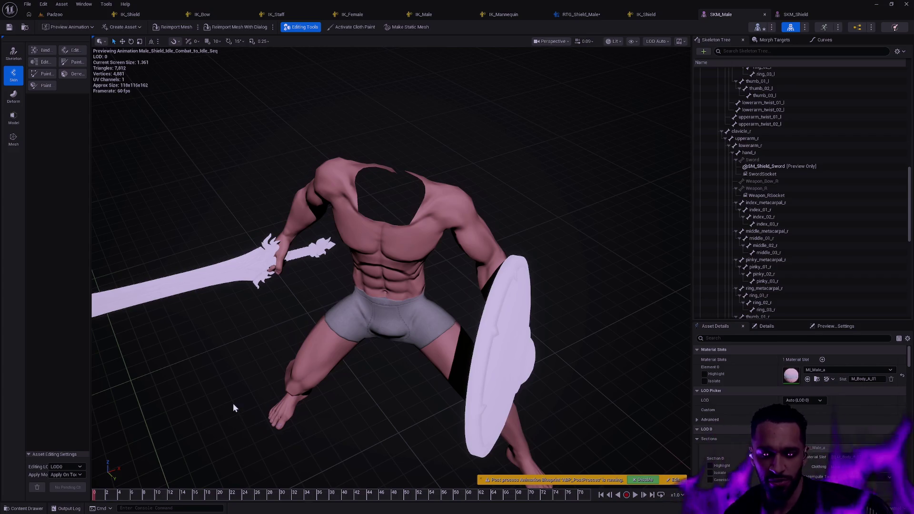
mouse_move(182, 448)
left_mouse_down()
mouse_move(205, 441)
mouse_move(205, 392)
mouse_move(204, 452)
left_mouse_up()
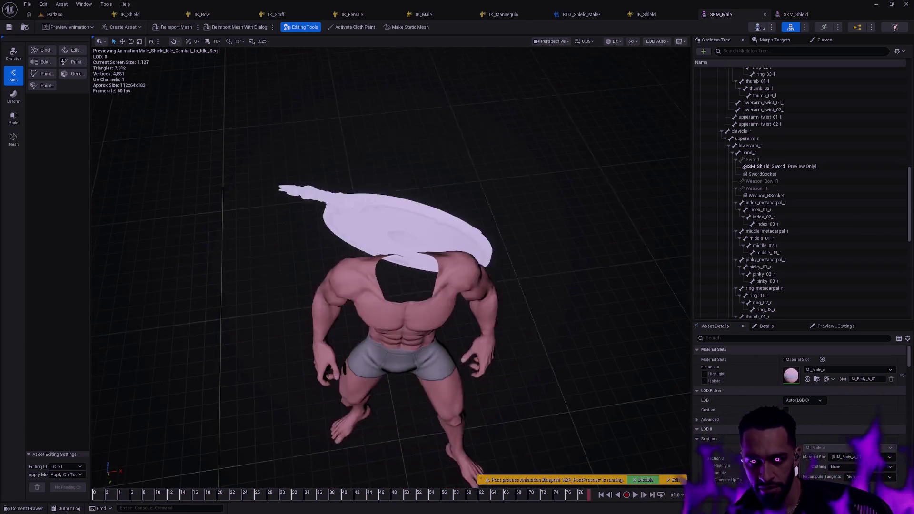
mouse_move(493, 328)
left_mouse_down()
mouse_move(493, 362)
mouse_move(493, 329)
left_mouse_up()
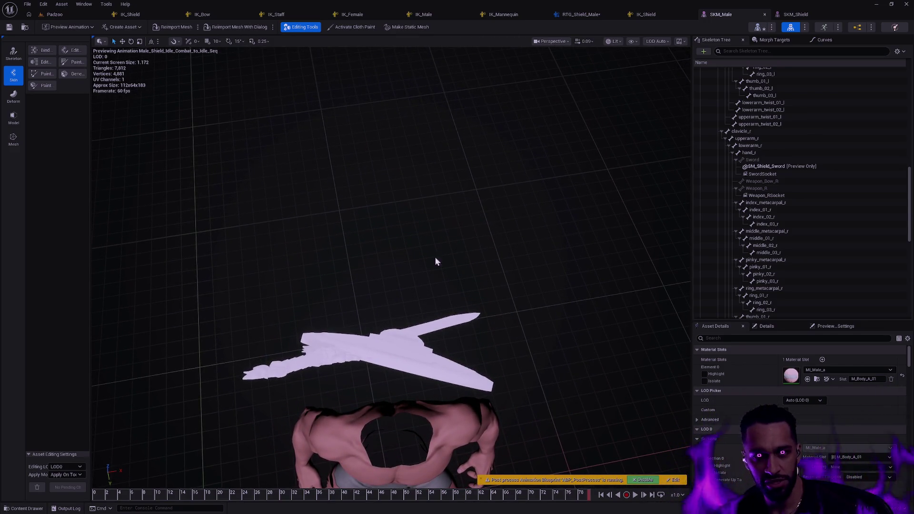
key("ctrl+space")
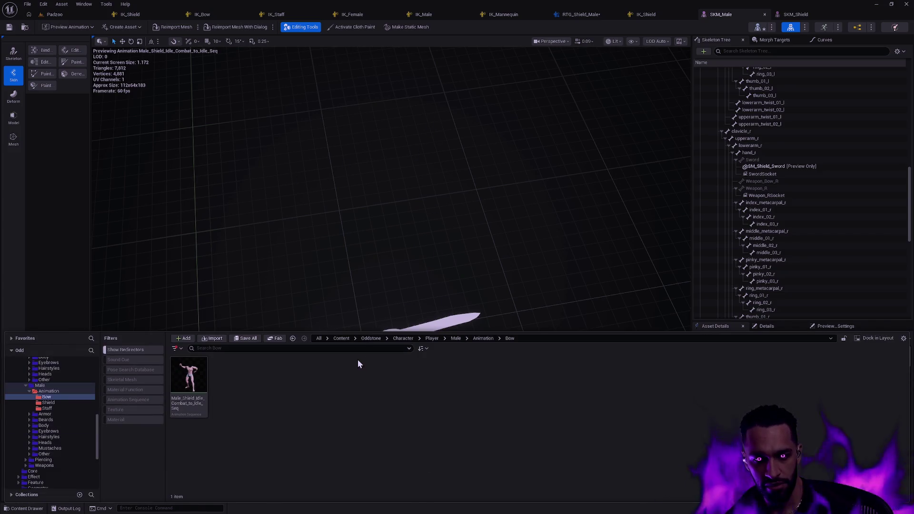
left_click(629, 267)
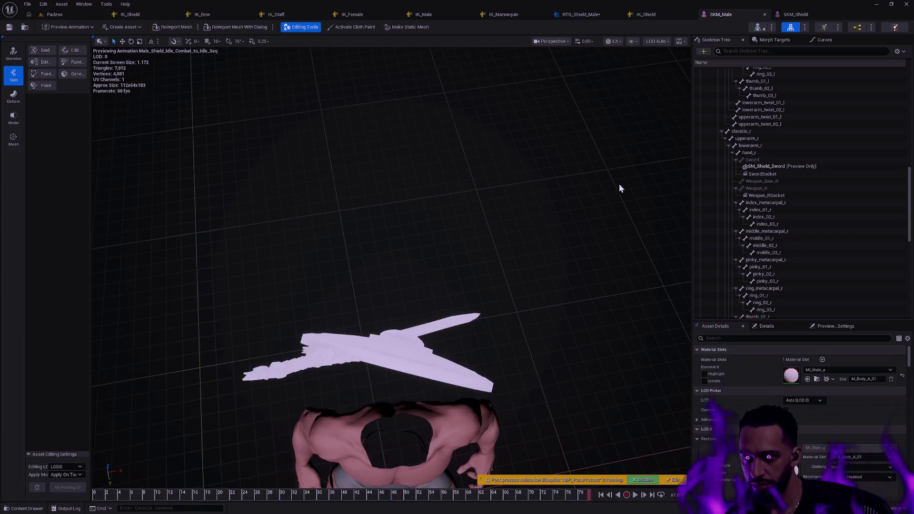
left_click(576, 18)
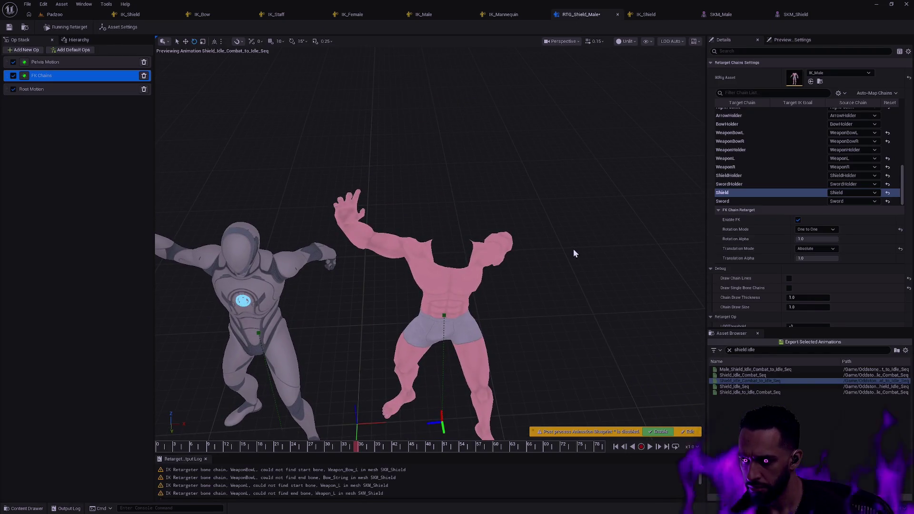
left_click(833, 230)
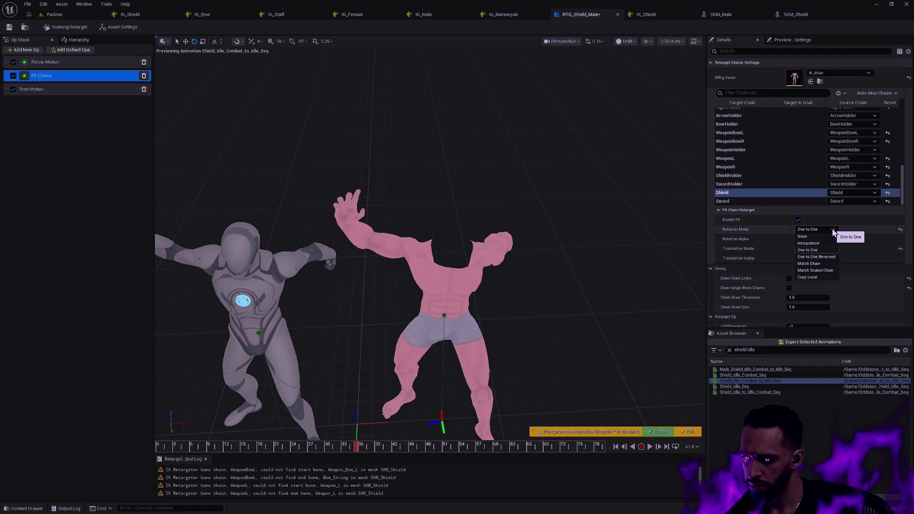
left_click(743, 231)
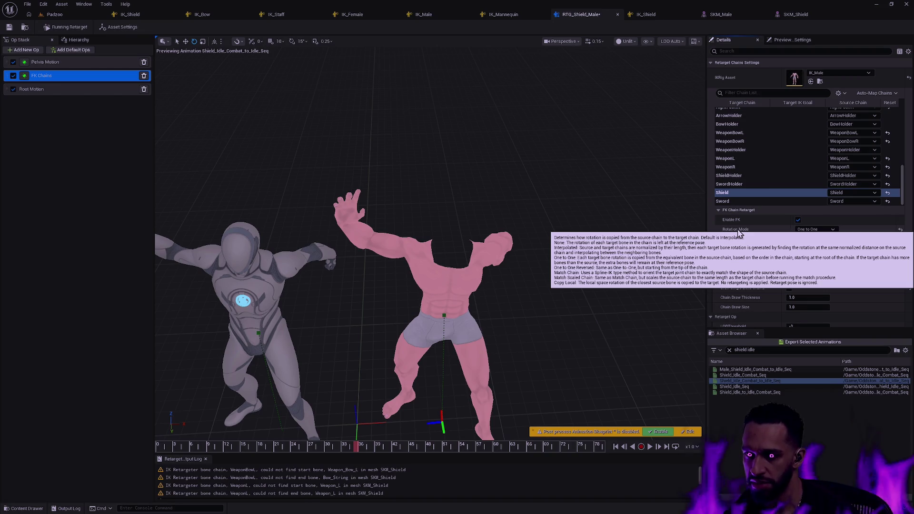
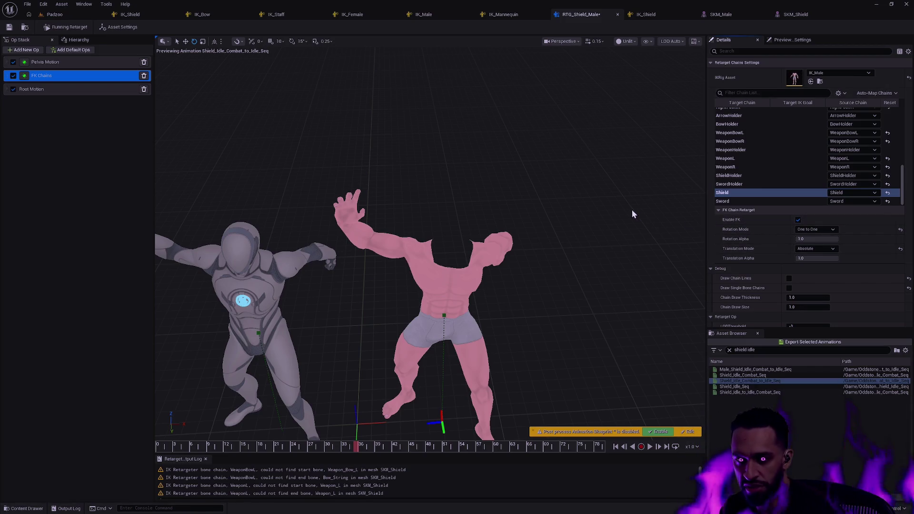
Open the SKM_Male mesh editor to preview SM_Shield_Sword on the SwordSocket.
left_click(718, 14)
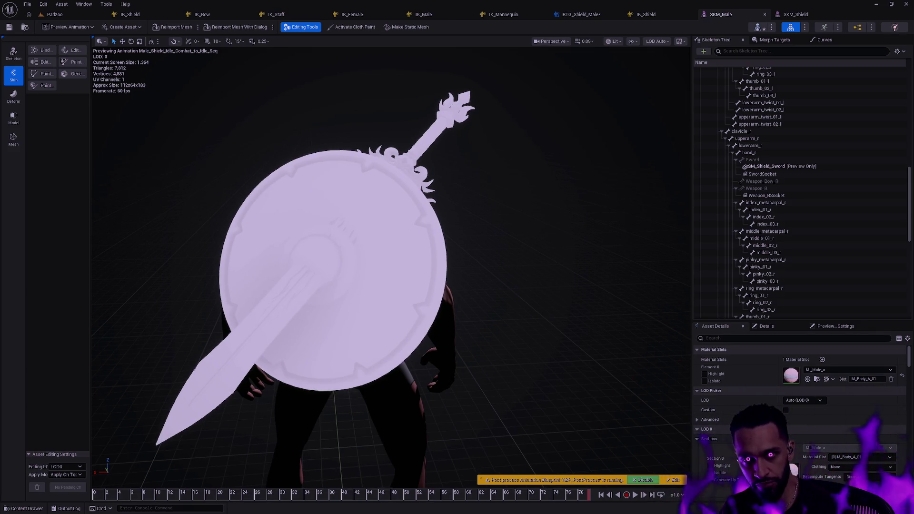
Look down at the shield in the SKM_Male viewport, then return to RTG_Shield_Male.
left_click_drag(391, 266, 390, 409)
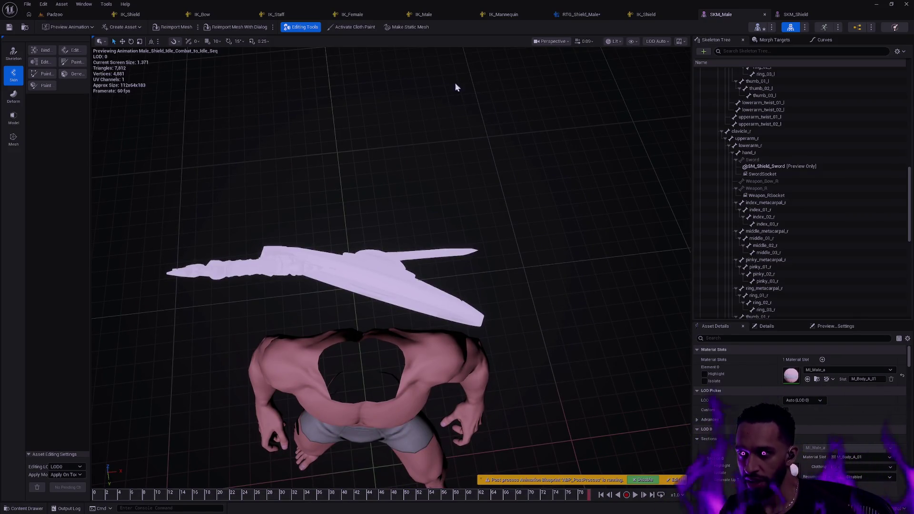
left_click(580, 14)
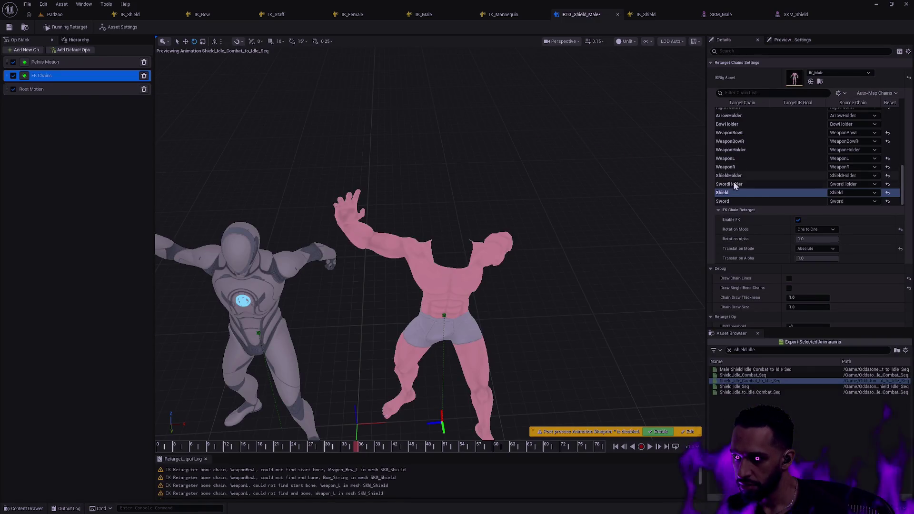
Set the Shield chain's rotation mode to Match Chain.
left_click(814, 248)
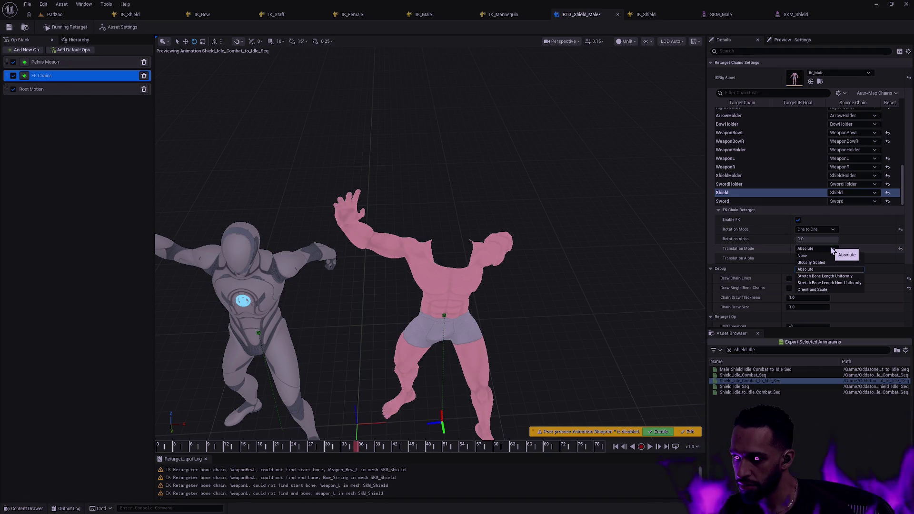
left_click(817, 230)
left_click(818, 230)
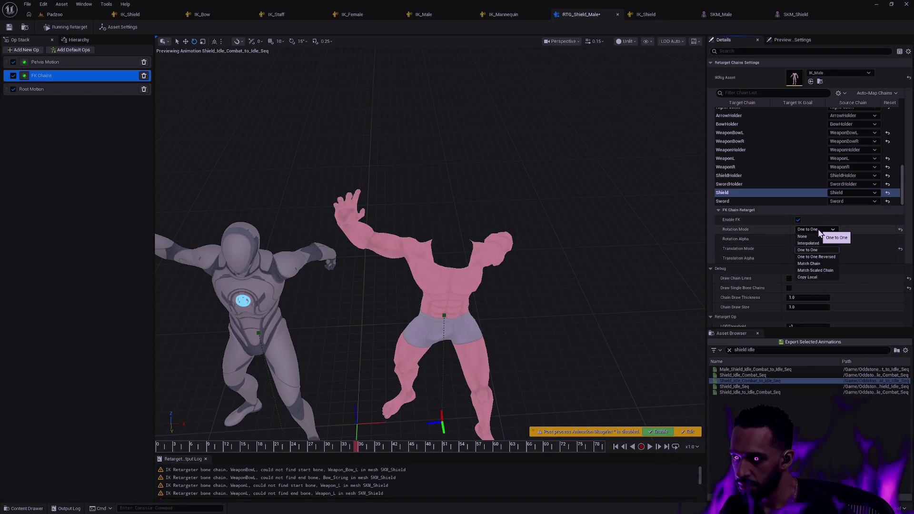
left_click(824, 263)
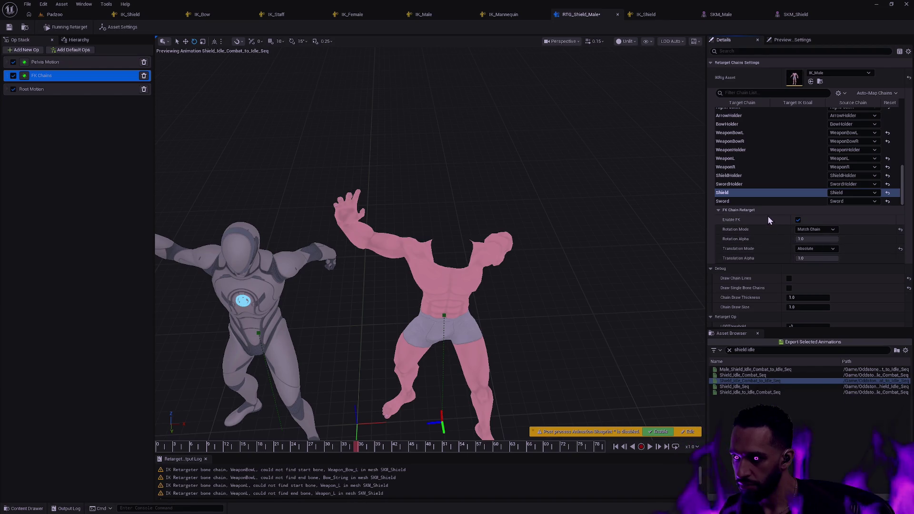
Set the Sword chain's rotation mode to Interpolated and scroll the chain list to the top.
left_click(750, 201)
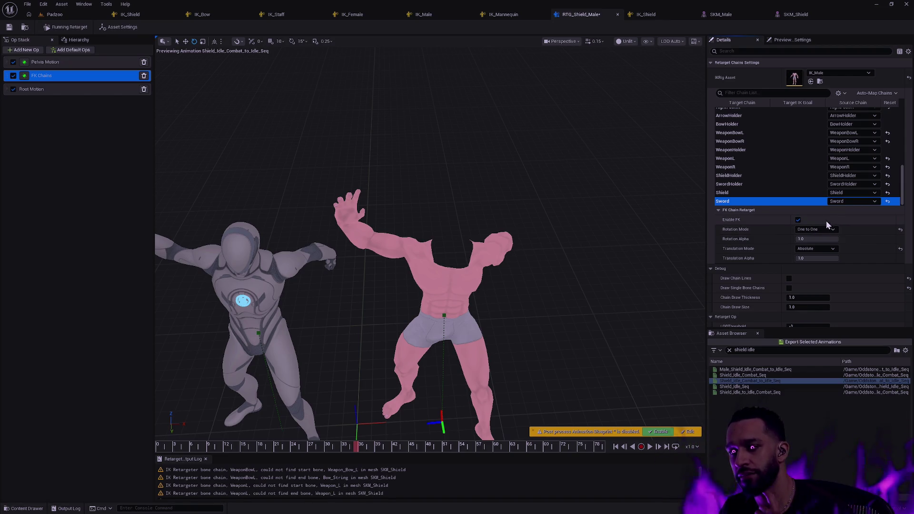
left_click(825, 230)
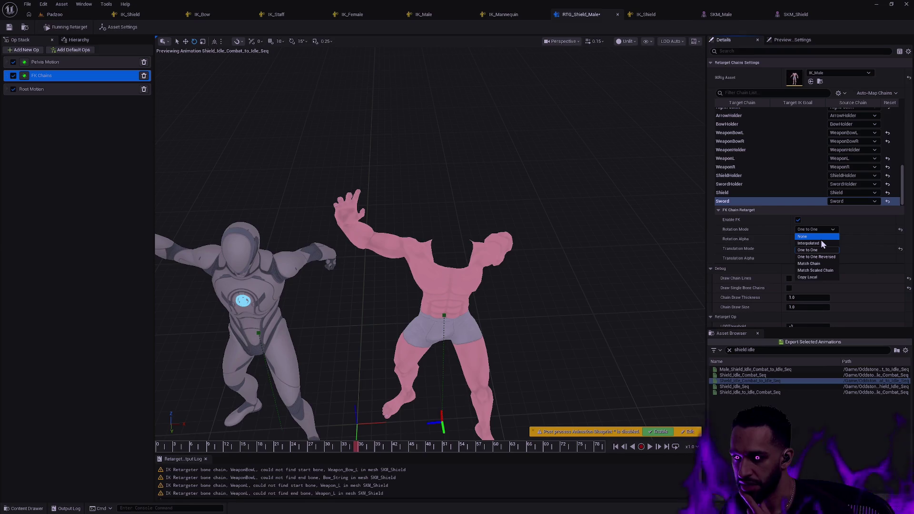
left_click(853, 231)
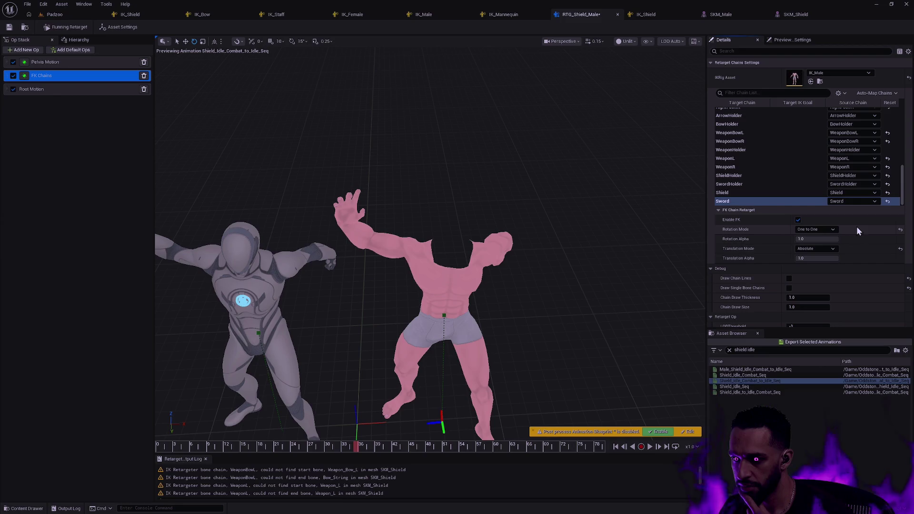
left_click(899, 230)
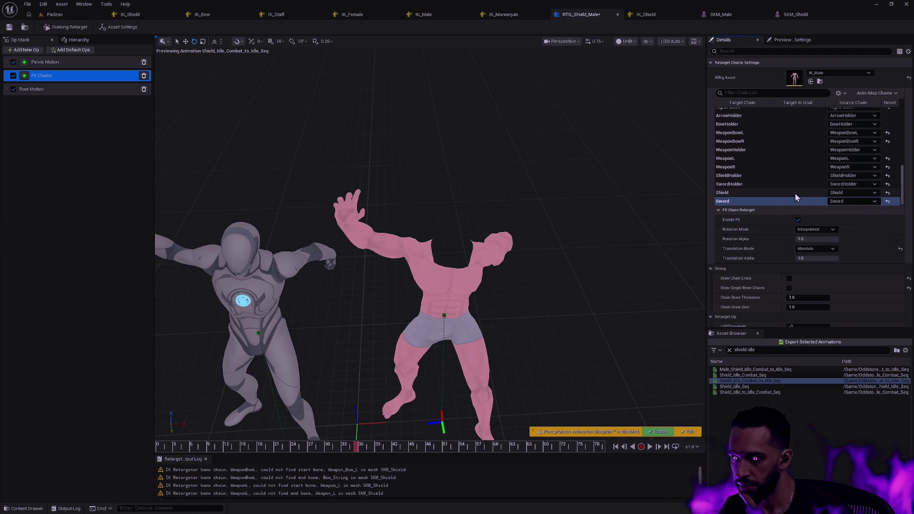
left_click(795, 193)
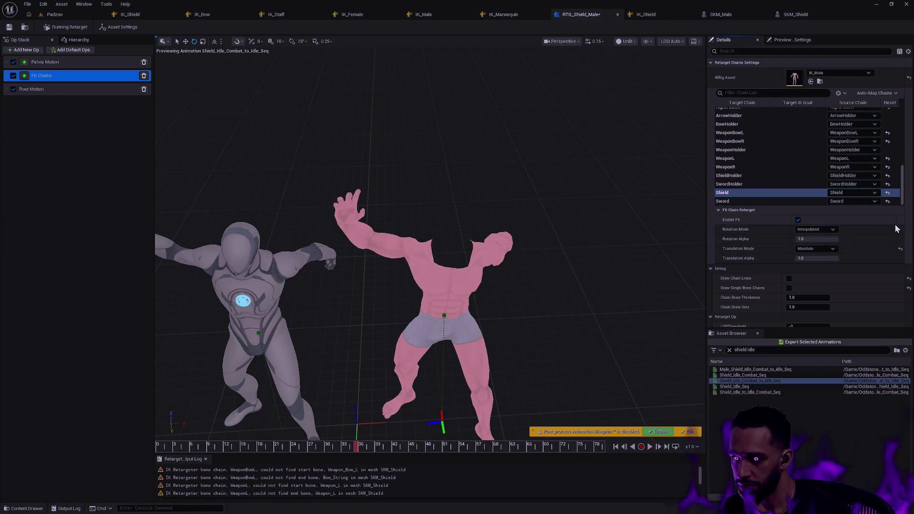
left_click_drag(901, 195, 904, 159)
scroll(775, 136, "up", 5)
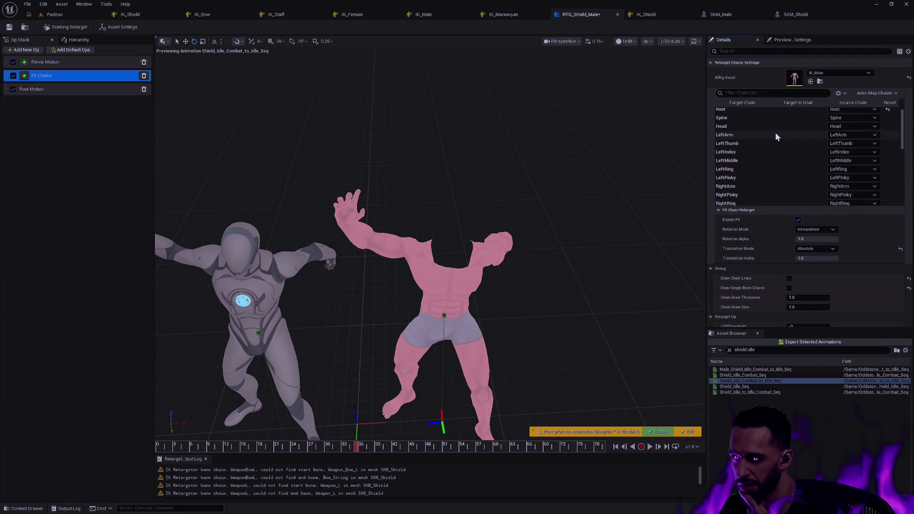
Try Match Chain rotation on the LeftArm chain while inspecting the characters' arms.
left_click(775, 133)
left_click(821, 230)
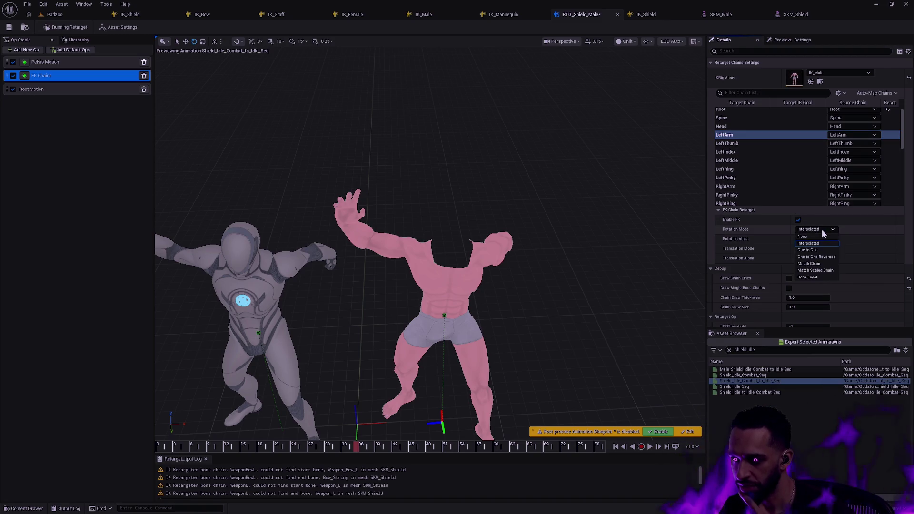
left_click(821, 264)
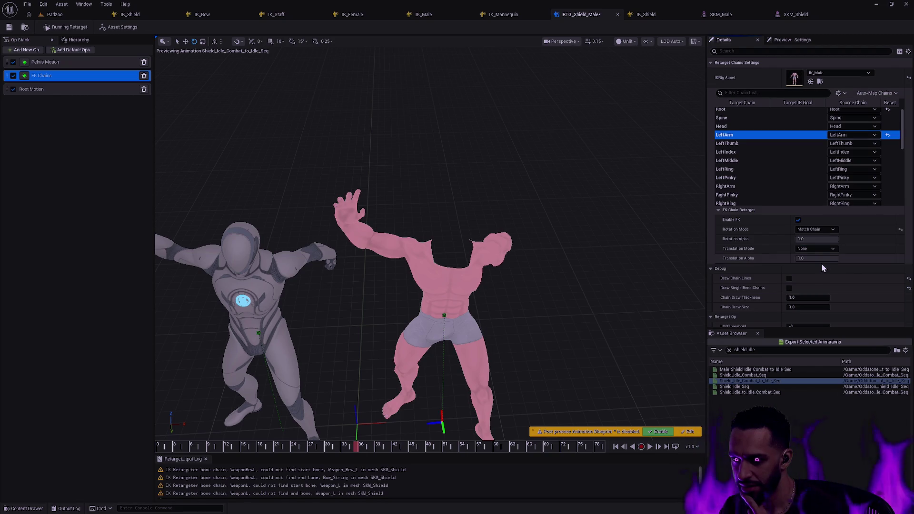
left_click_drag(591, 234, 553, 212)
left_click(816, 229)
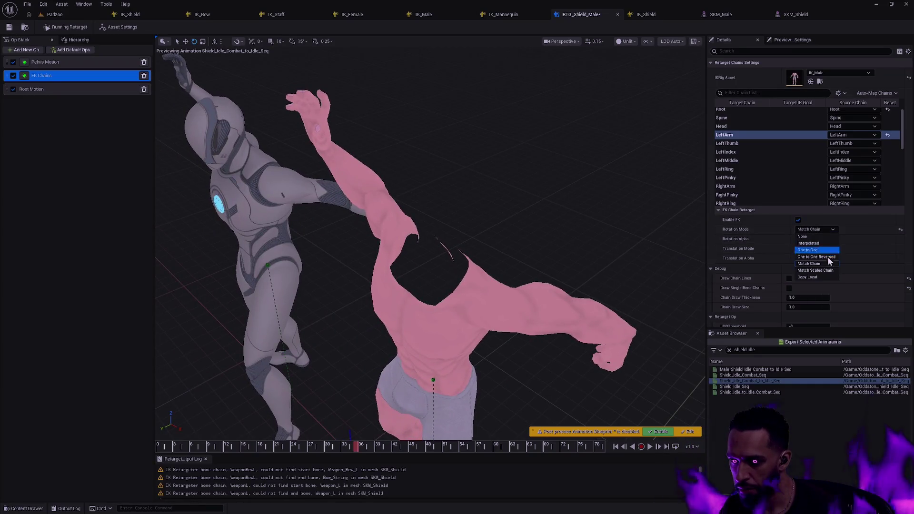
left_click(828, 269)
left_click(824, 231)
left_click(809, 263)
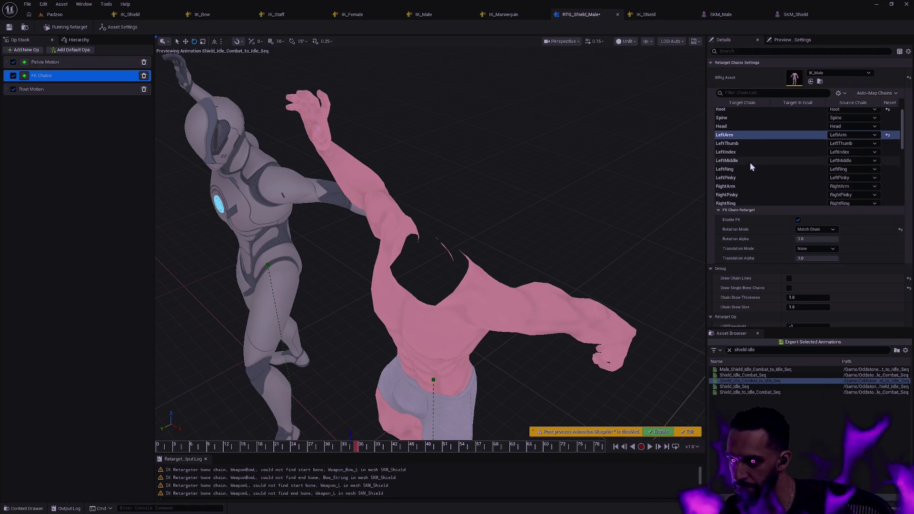
Set both the RightArm and LeftArm chains to One to One rotation.
left_click(750, 185)
left_click(816, 230)
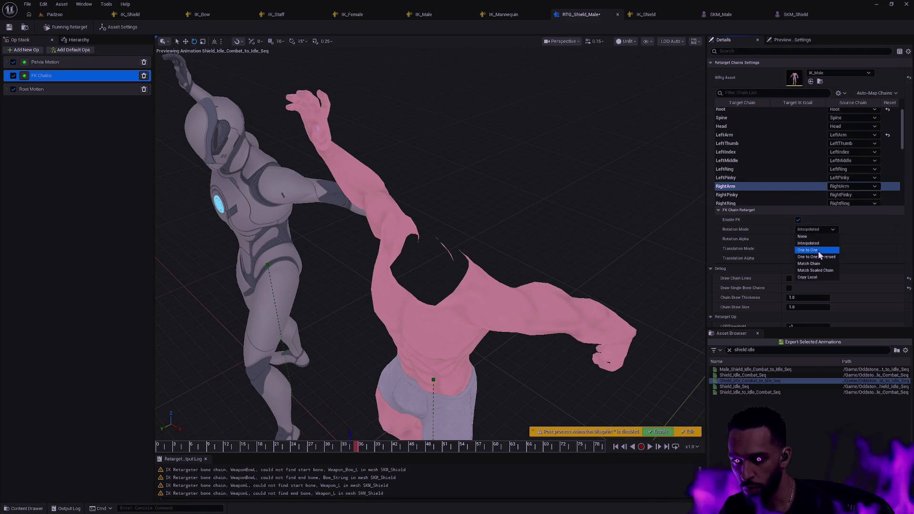
left_click(818, 251)
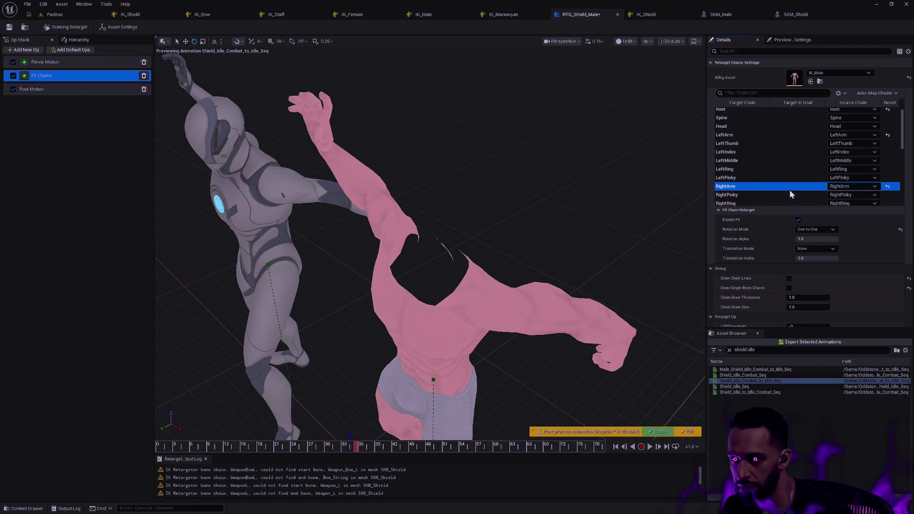
left_click(746, 169)
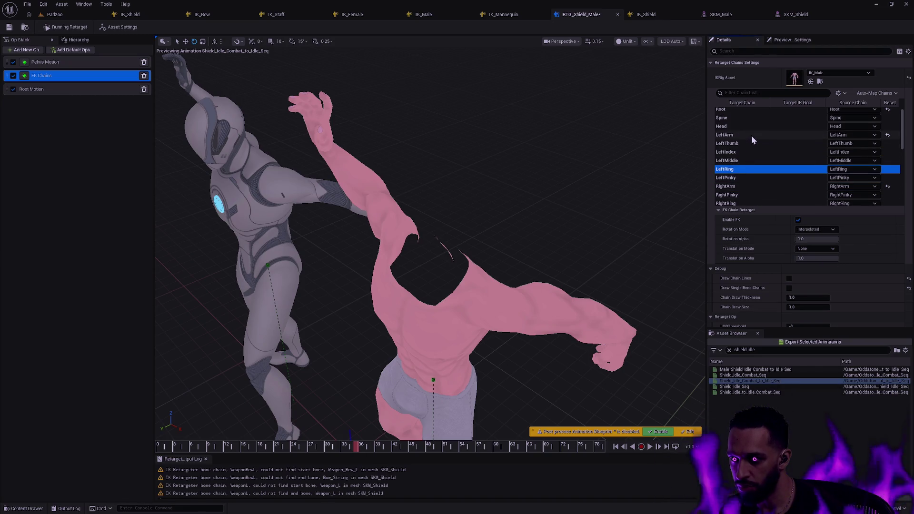
left_click(751, 135)
left_click(814, 229)
left_click(817, 252)
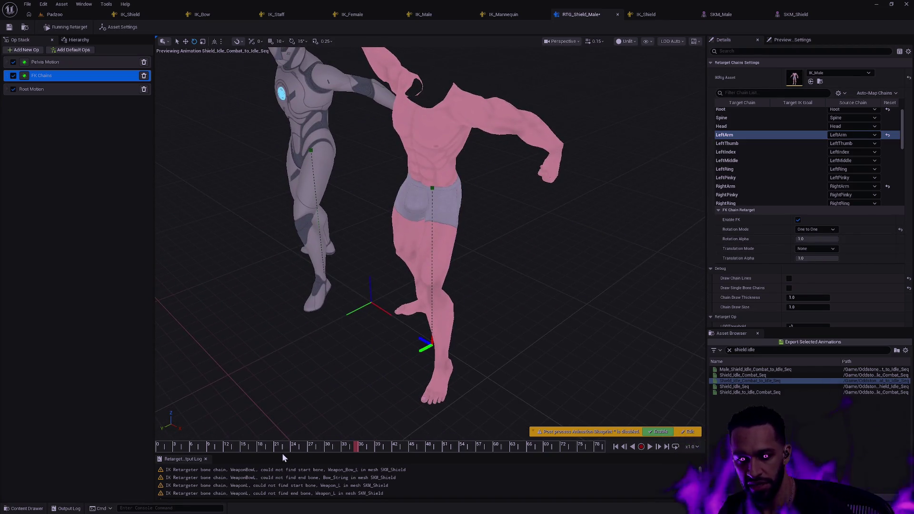
Scrub the preview, check the arm poses, and set LeftArm rotation to Match Chain.
mouse_move(287, 441)
left_mouse_down()
mouse_move(159, 447)
mouse_move(436, 431)
left_mouse_up()
mouse_move(506, 328)
left_mouse_down()
mouse_move(499, 257)
mouse_move(483, 233)
mouse_move(652, 281)
left_mouse_up()
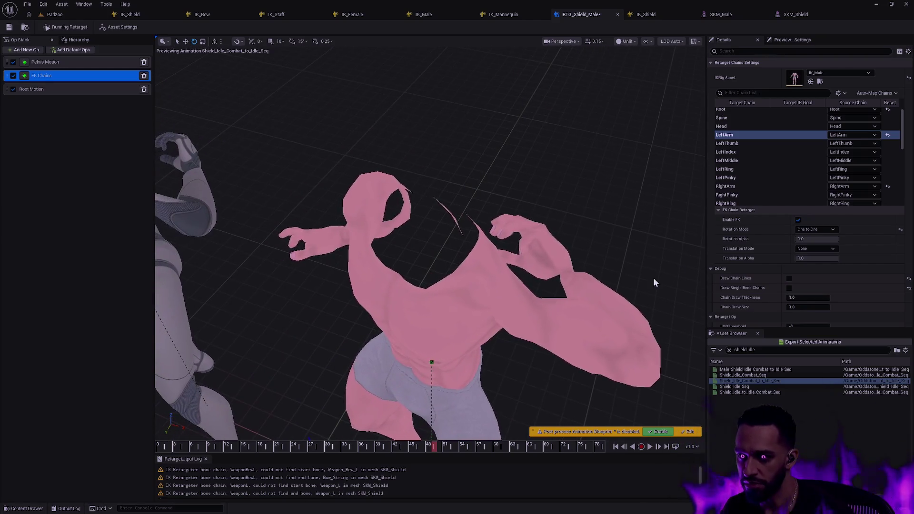
left_click(824, 229)
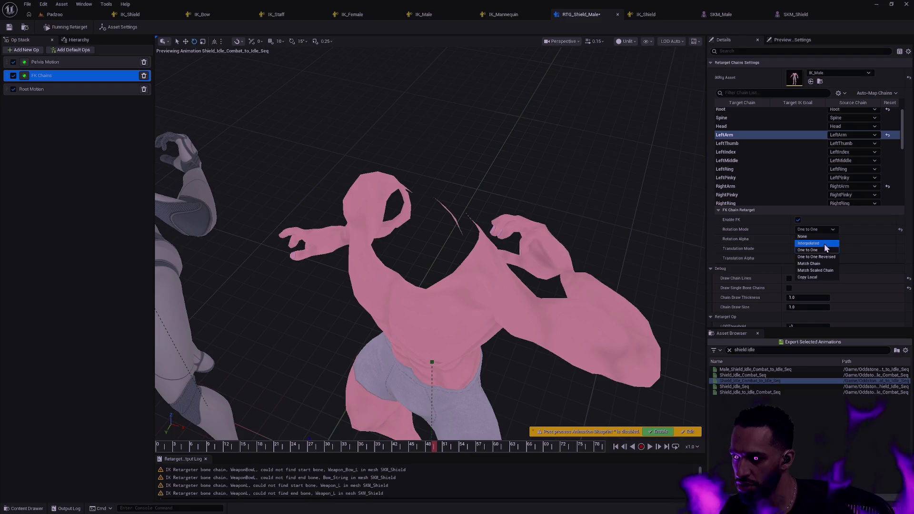
left_click(818, 264)
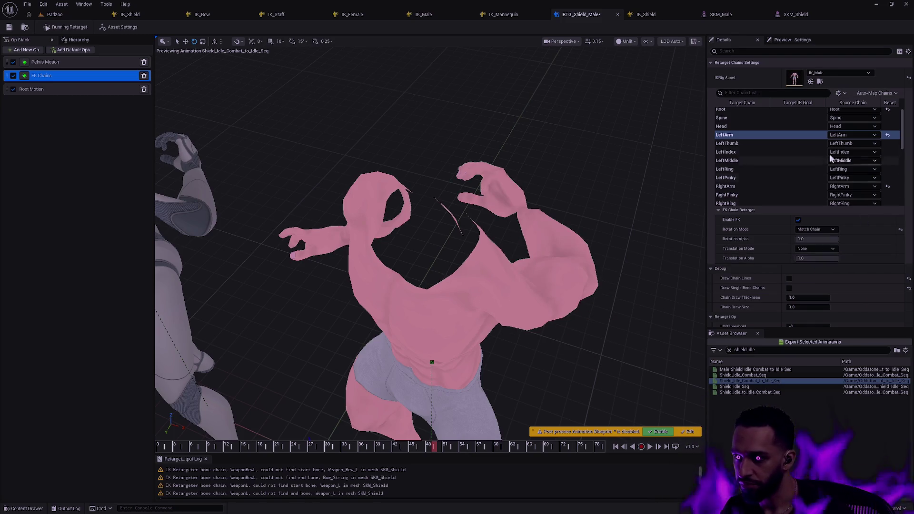
Set RightArm rotation to Match Chain, save RTG_Shield_Male, and open Export Selected Animations.
left_click(756, 187)
left_click(824, 230)
left_click(826, 264)
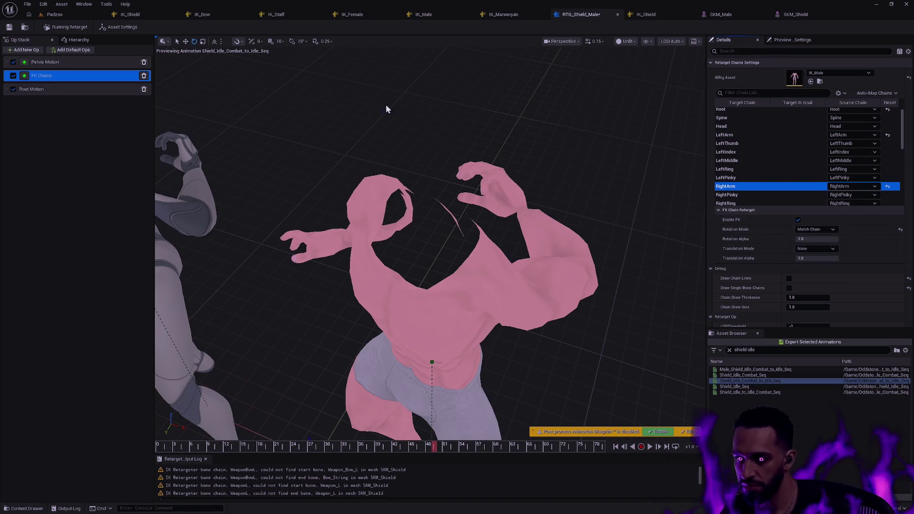
left_click(9, 26)
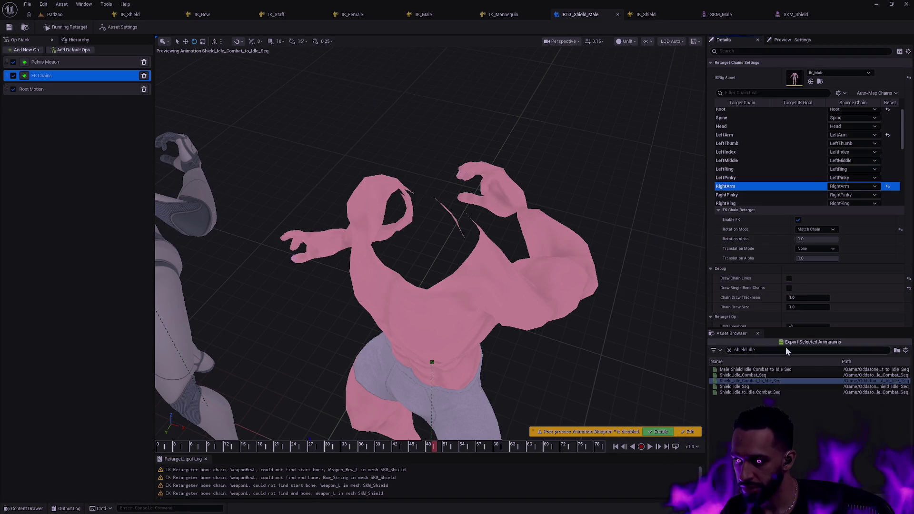
left_click(807, 342)
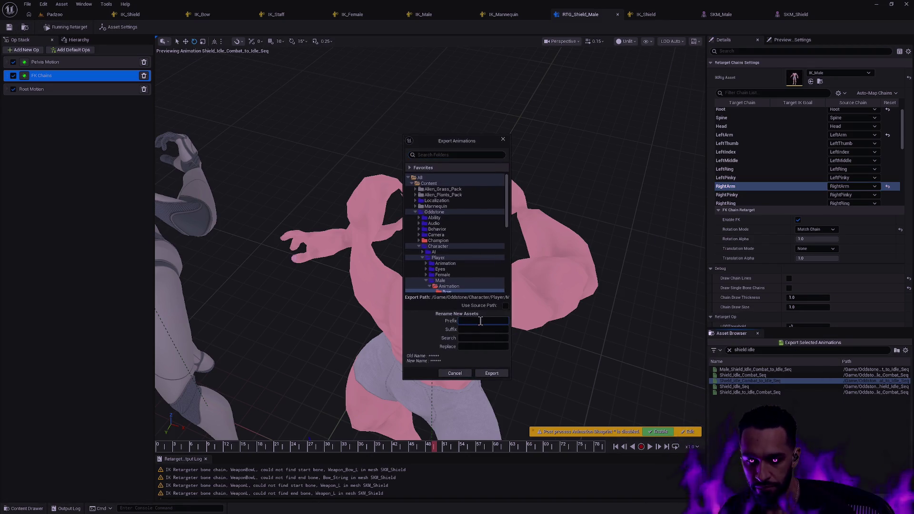
Export the retargeted shield idle animations with prefix 'Male_', then return to SKM_Male.
type("Male_")
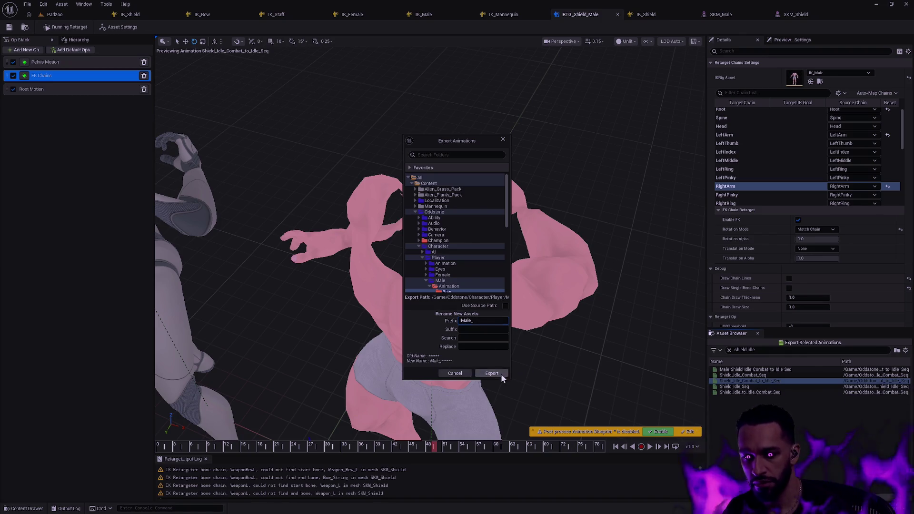
left_click(501, 373)
left_click(524, 291)
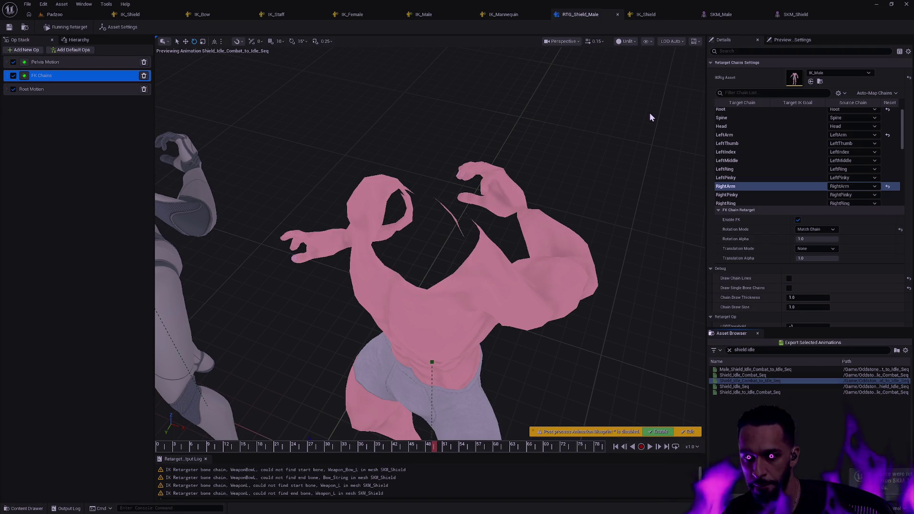
left_click(595, 170)
left_click(721, 14)
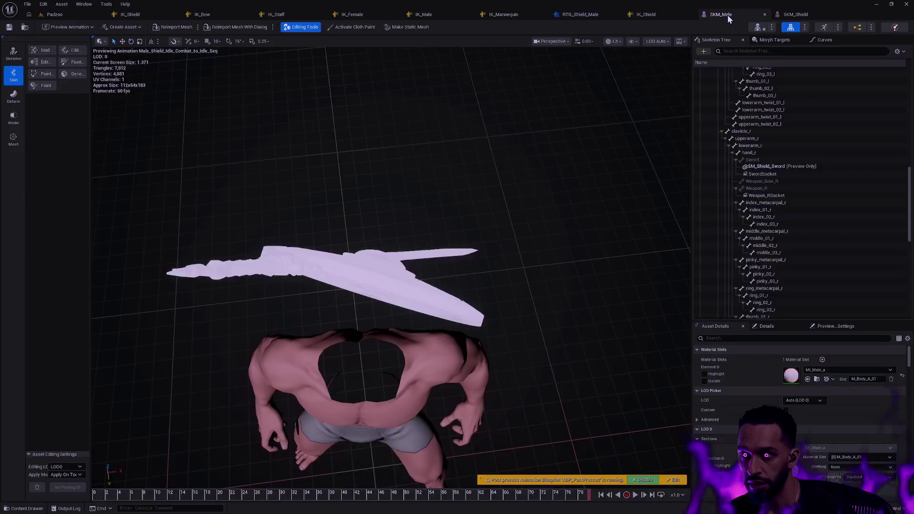
left_click_drag(510, 231, 510, 196)
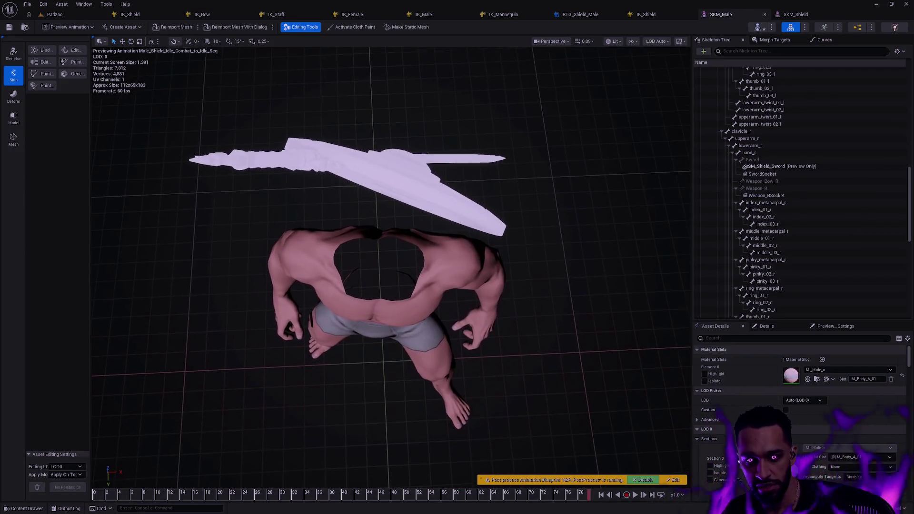
left_click(133, 27)
left_click(69, 26)
left_click(69, 27)
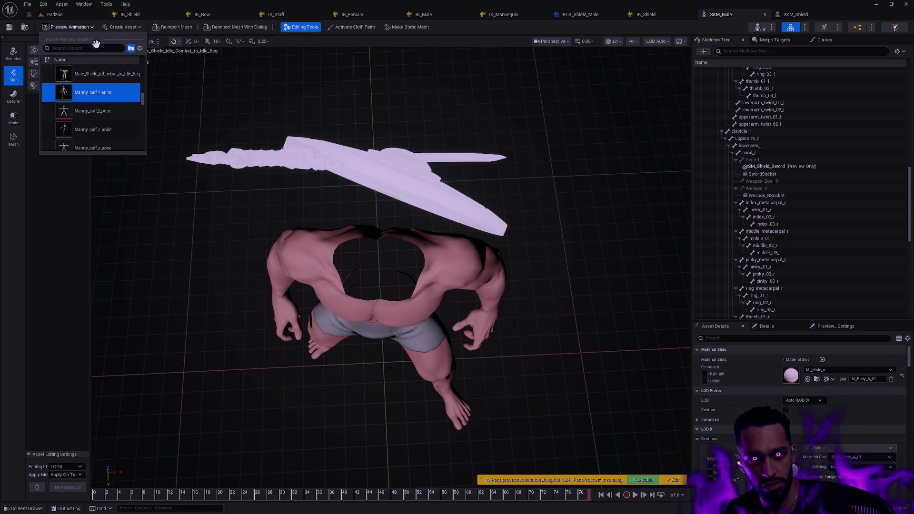
left_click(79, 27)
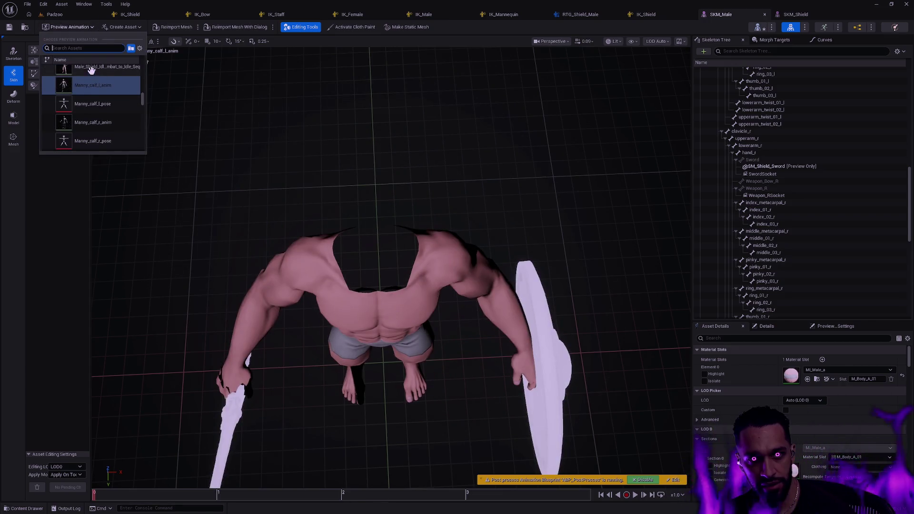
left_click(140, 73)
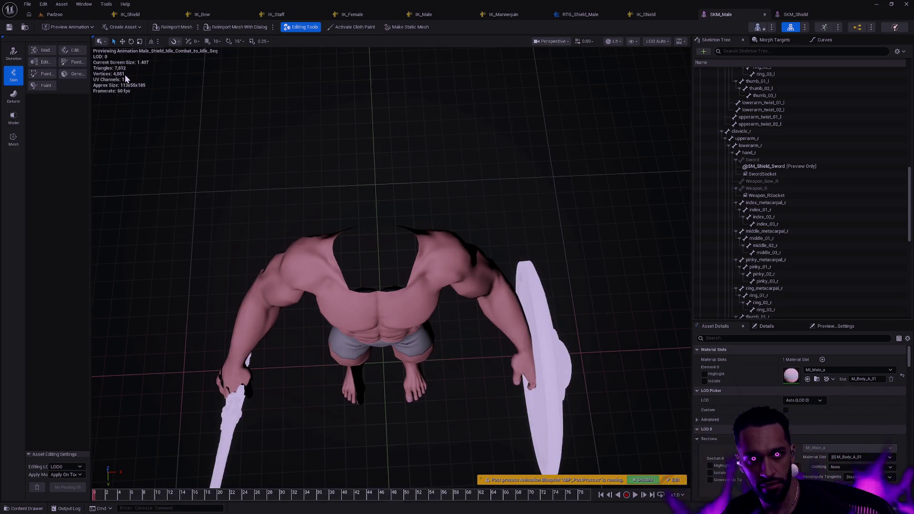
mouse_move(116, 499)
left_mouse_down()
mouse_move(460, 489)
mouse_move(381, 481)
mouse_move(504, 485)
mouse_move(339, 478)
mouse_move(647, 458)
left_mouse_up()
scroll(465, 360, "up", 3)
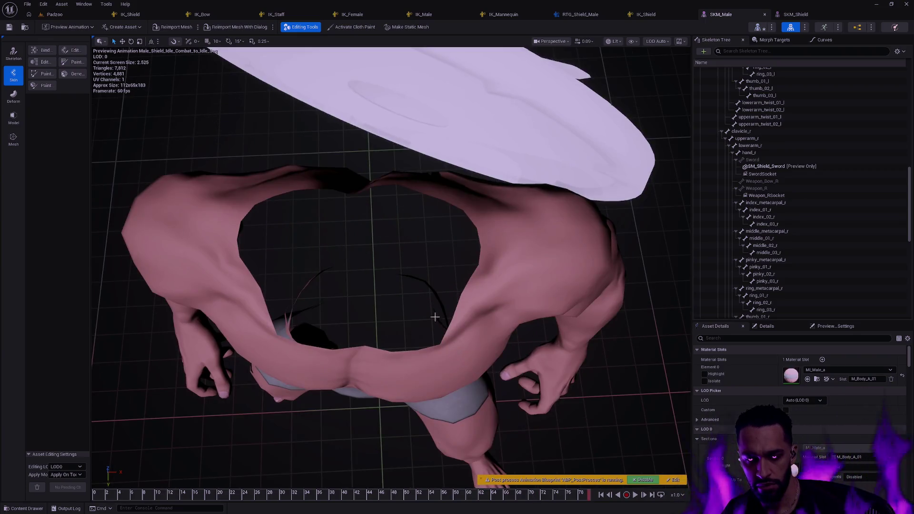
scroll(435, 317, "down", 5)
left_click_drag(435, 317, 405, 238)
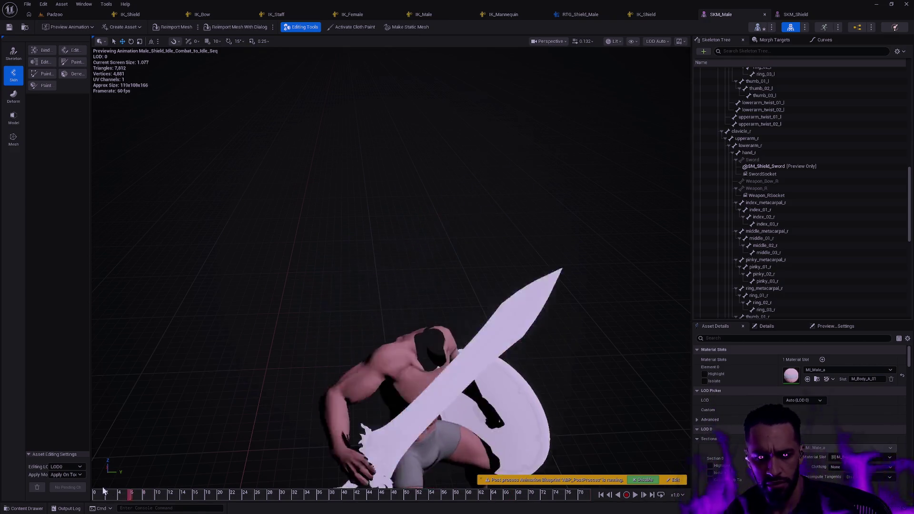
mouse_move(387, 293)
left_mouse_down()
mouse_move(359, 246)
mouse_move(319, 226)
mouse_move(300, 223)
mouse_move(300, 277)
mouse_move(300, 228)
mouse_move(305, 257)
mouse_move(280, 253)
mouse_move(300, 233)
mouse_move(283, 255)
mouse_move(477, 256)
mouse_move(390, 274)
left_mouse_up()
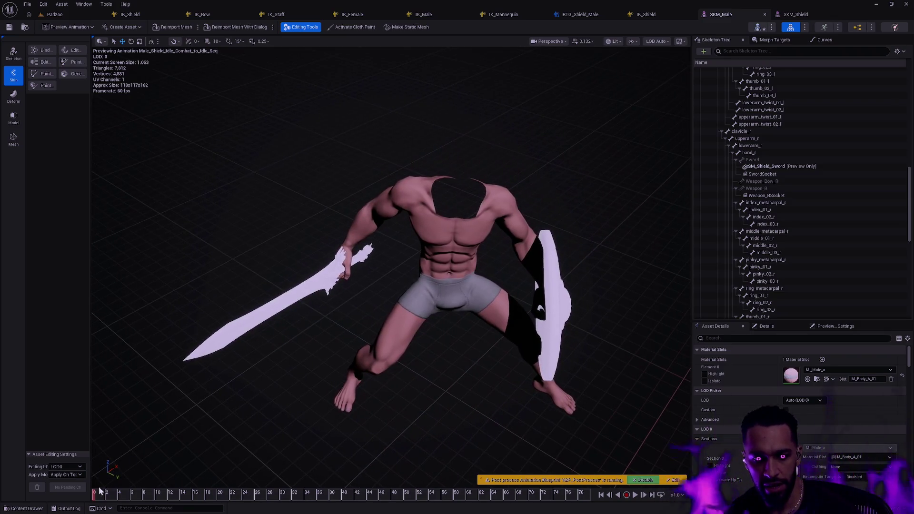
mouse_move(100, 491)
left_mouse_down()
mouse_move(288, 512)
mouse_move(381, 497)
mouse_move(633, 497)
left_mouse_up()
mouse_move(553, 339)
left_mouse_down()
mouse_move(546, 391)
mouse_move(551, 330)
left_mouse_up()
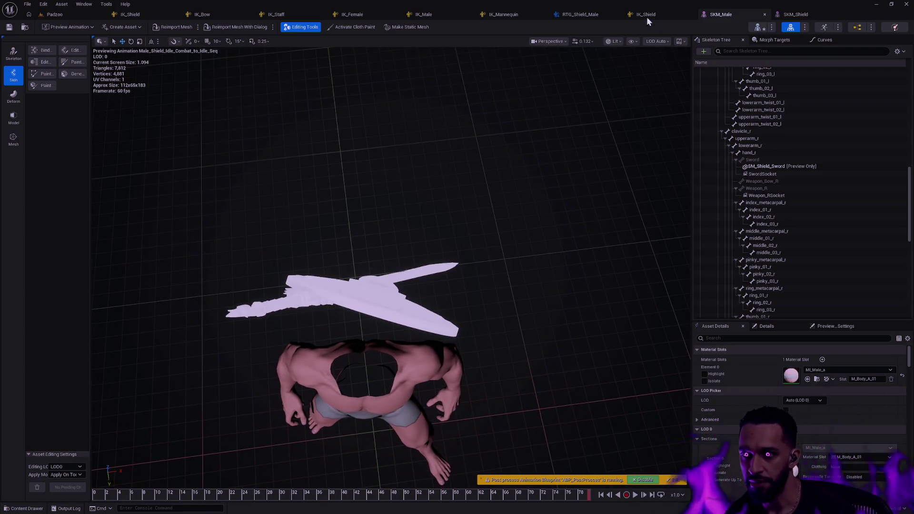
left_click(796, 14)
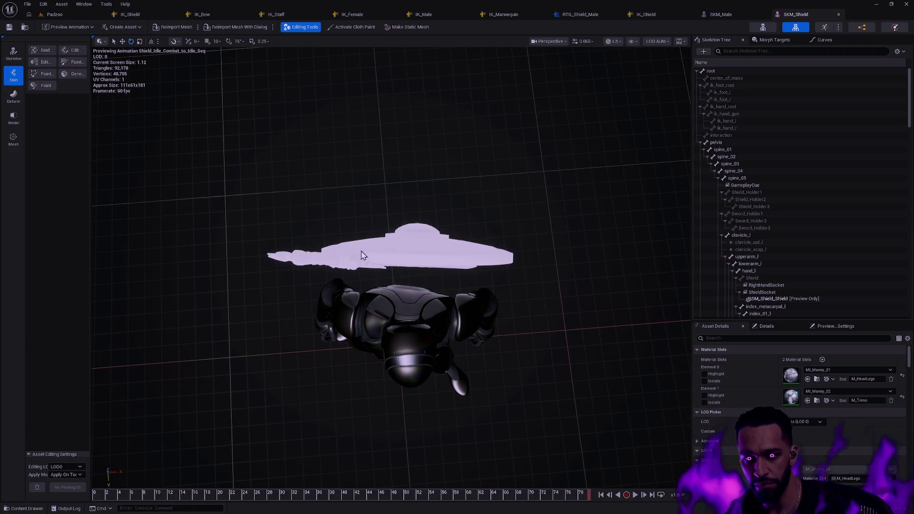
Orbit around the SKM_Shield character to compare the source animation, then return to SKM_Male.
left_click_drag(494, 296, 630, 175)
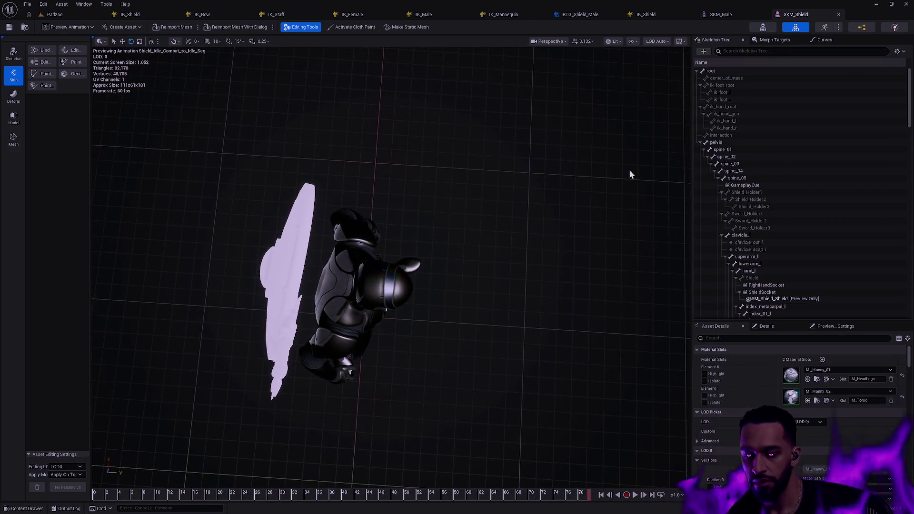
left_click(730, 17)
Orbit and zoom around the male character to view Male_Shield_Idle_Combat_to_Idle_Seq from above and front.
left_click_drag(520, 206, 520, 207)
left_click_drag(469, 297, 469, 296)
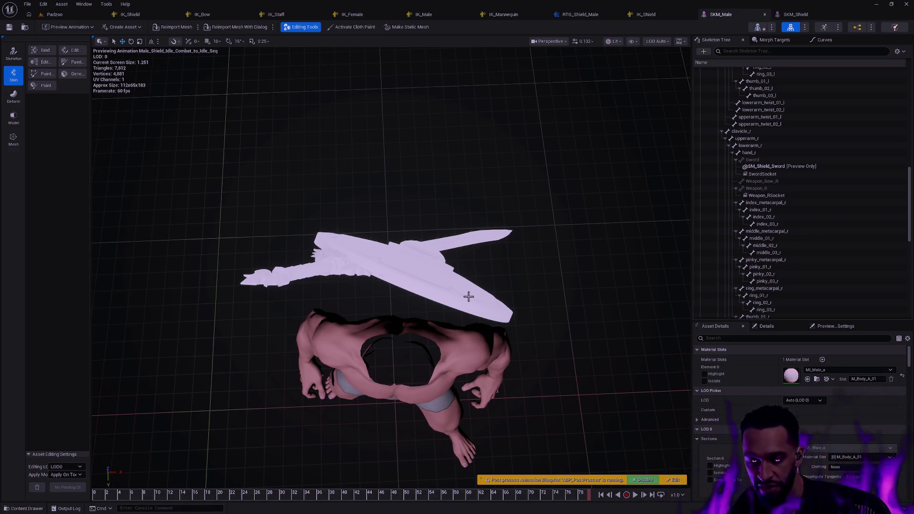
mouse_move(494, 317)
left_mouse_down()
mouse_move(495, 161)
mouse_move(448, 161)
mouse_move(448, 228)
mouse_move(490, 238)
mouse_move(511, 297)
mouse_move(529, 244)
left_mouse_up()
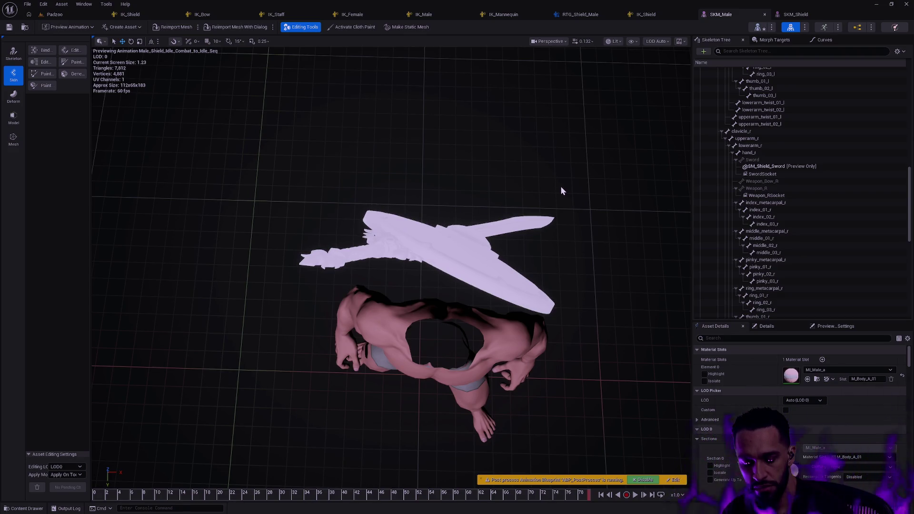
In RTG_Shield_Male, set RightArm and LeftArm rotation modes to One to One.
left_click(608, 12)
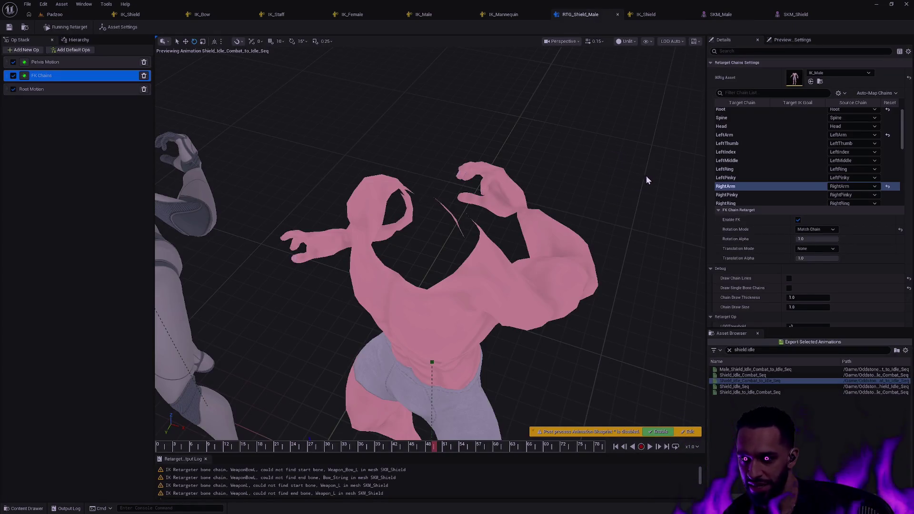
left_click(827, 231)
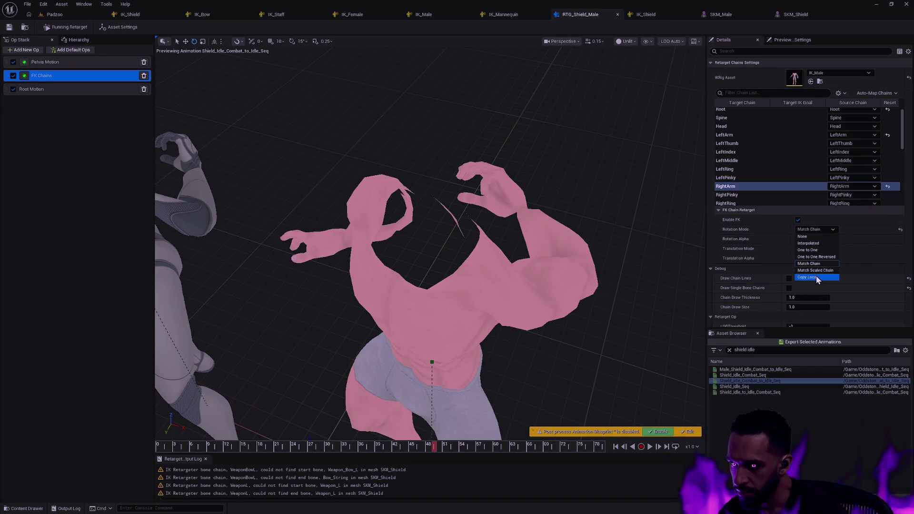
left_click(741, 228)
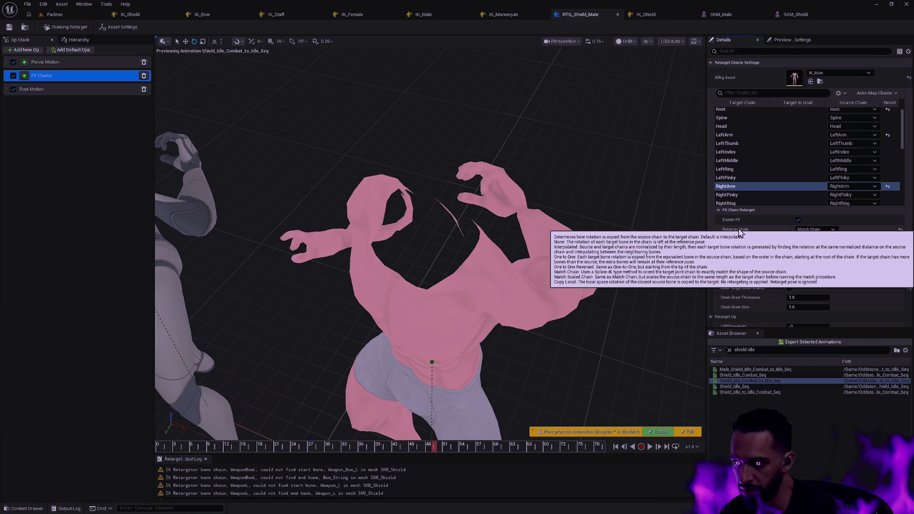
left_click(820, 231)
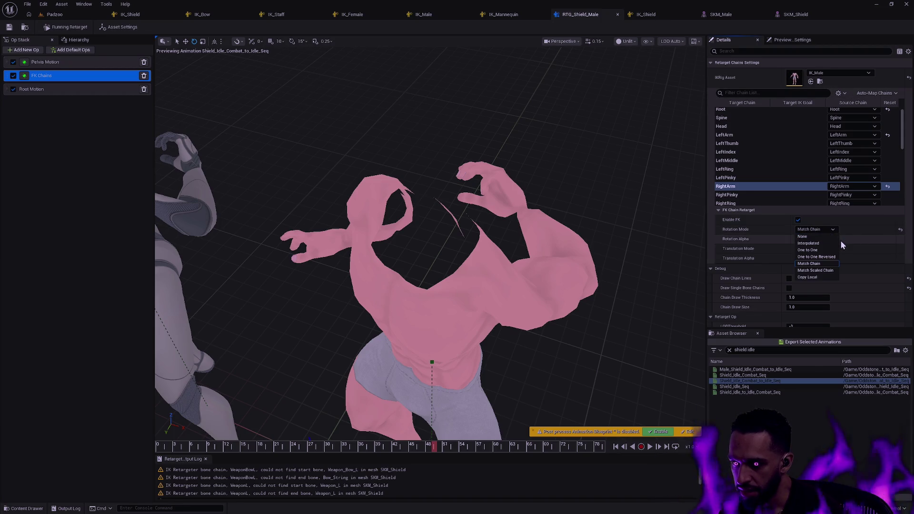
left_click(827, 251)
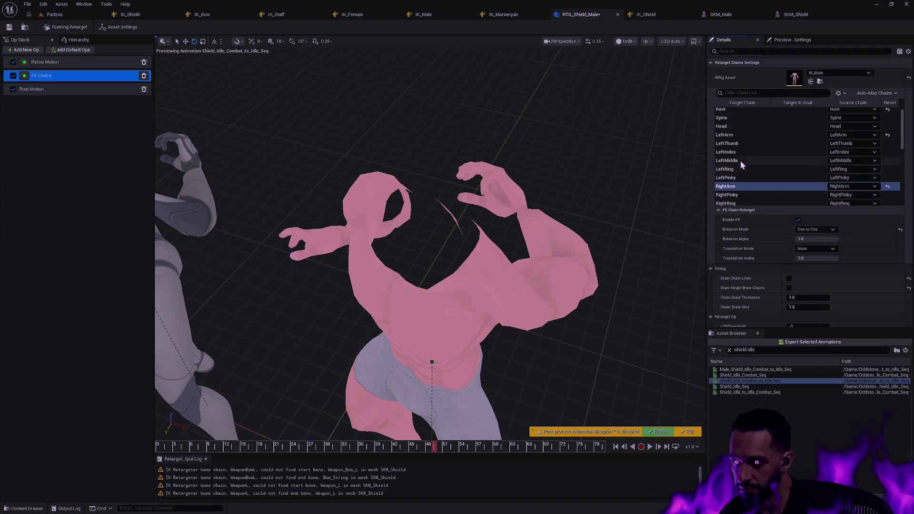
left_click(736, 135)
left_click(821, 230)
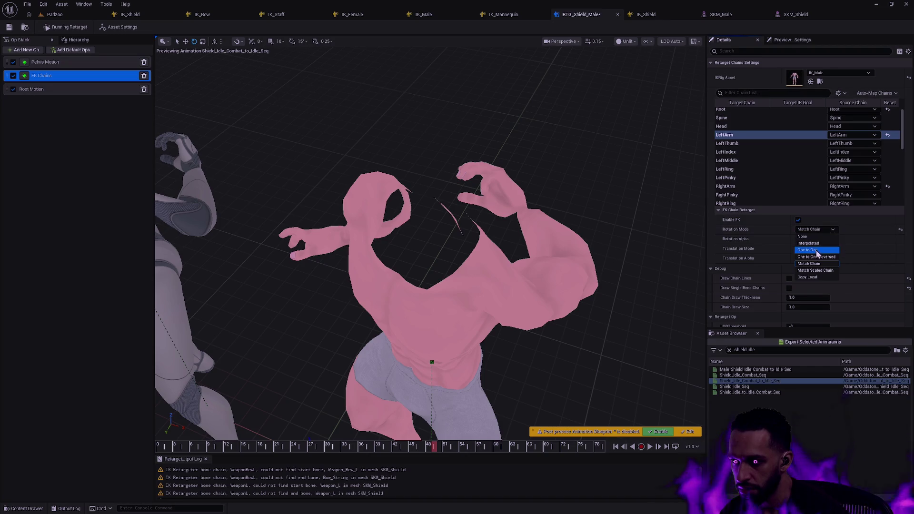
left_click(817, 254)
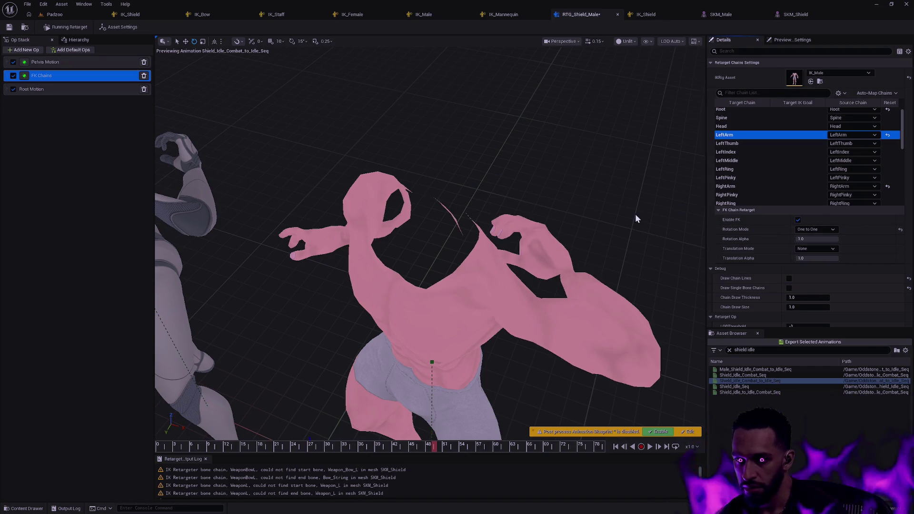
Save the retargeter and re-export the shield animations with the Male_ prefix.
left_click_drag(639, 220, 609, 262)
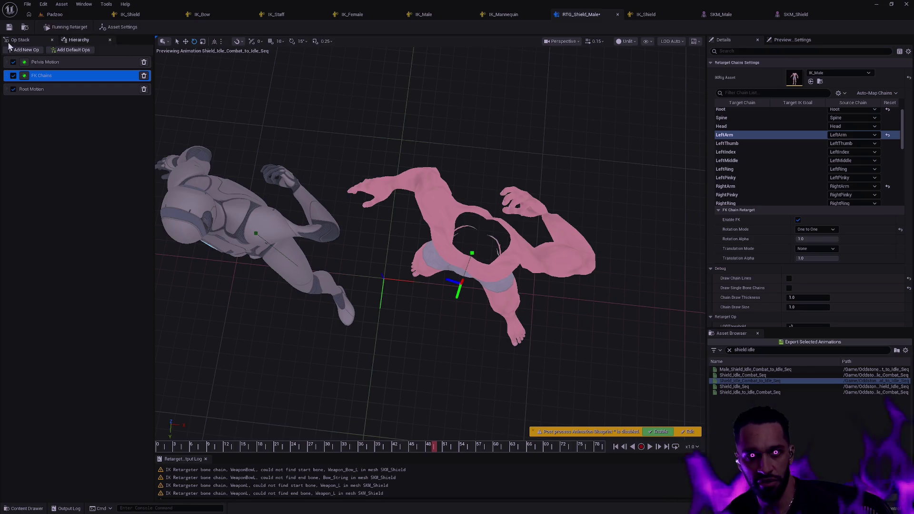
left_click(8, 28)
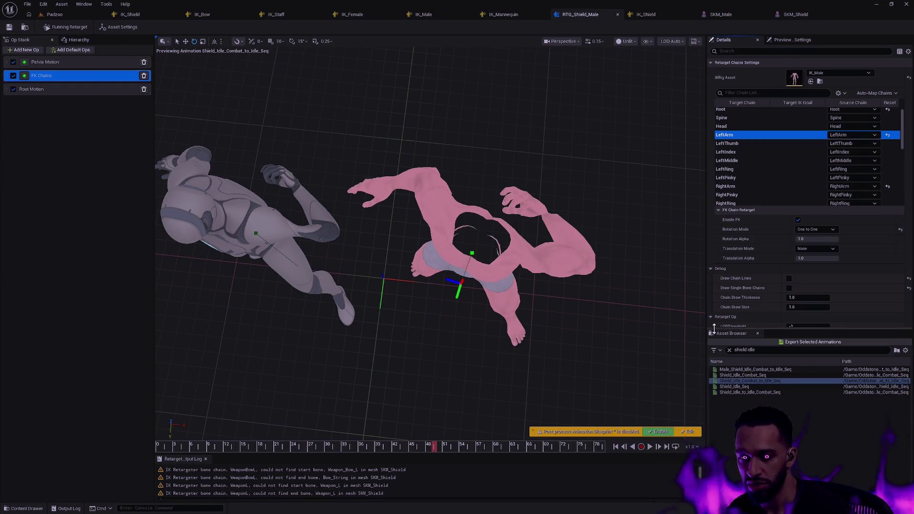
left_click(792, 342)
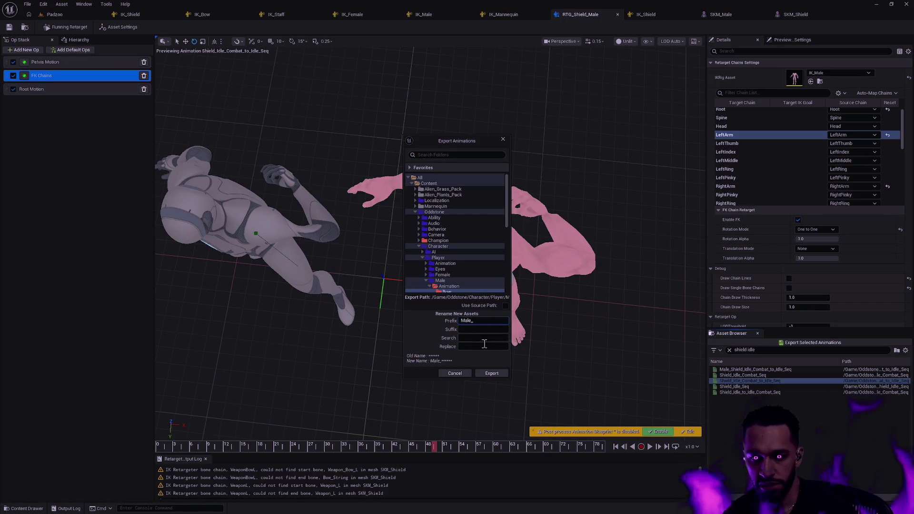
left_click(495, 373)
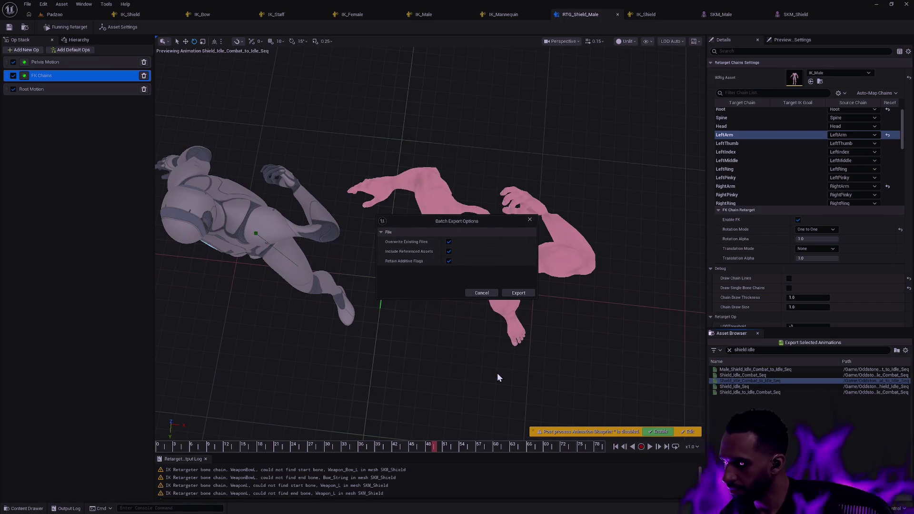